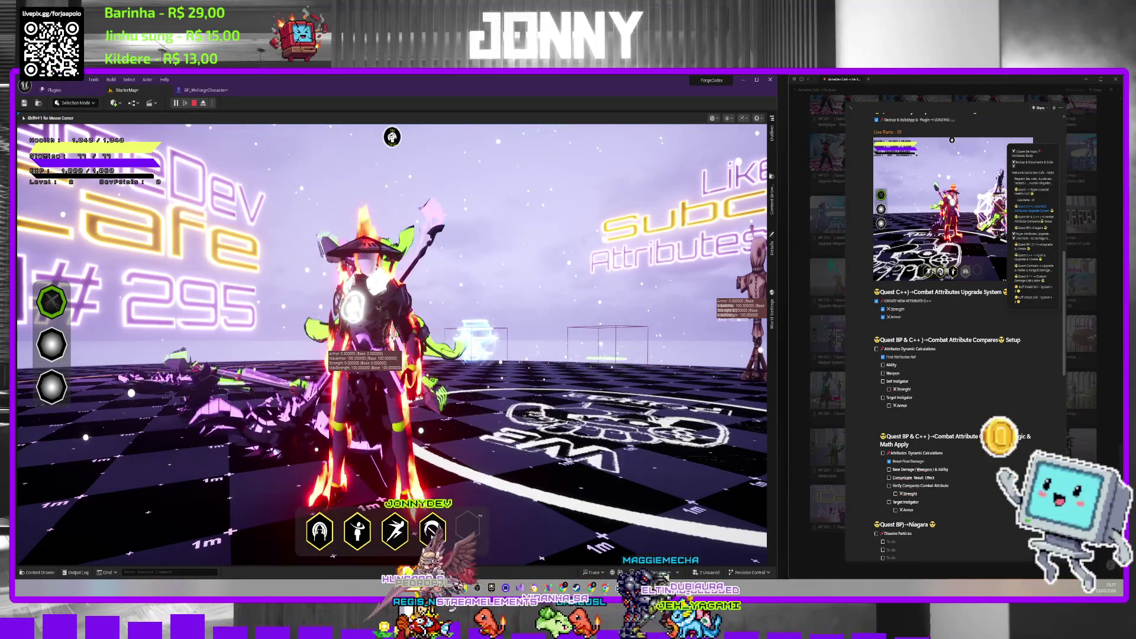
Relaunch Play-In-Editor, run the character around the arena with W/S, and raise the preview window
{"action": "key", "text": "Escape"}
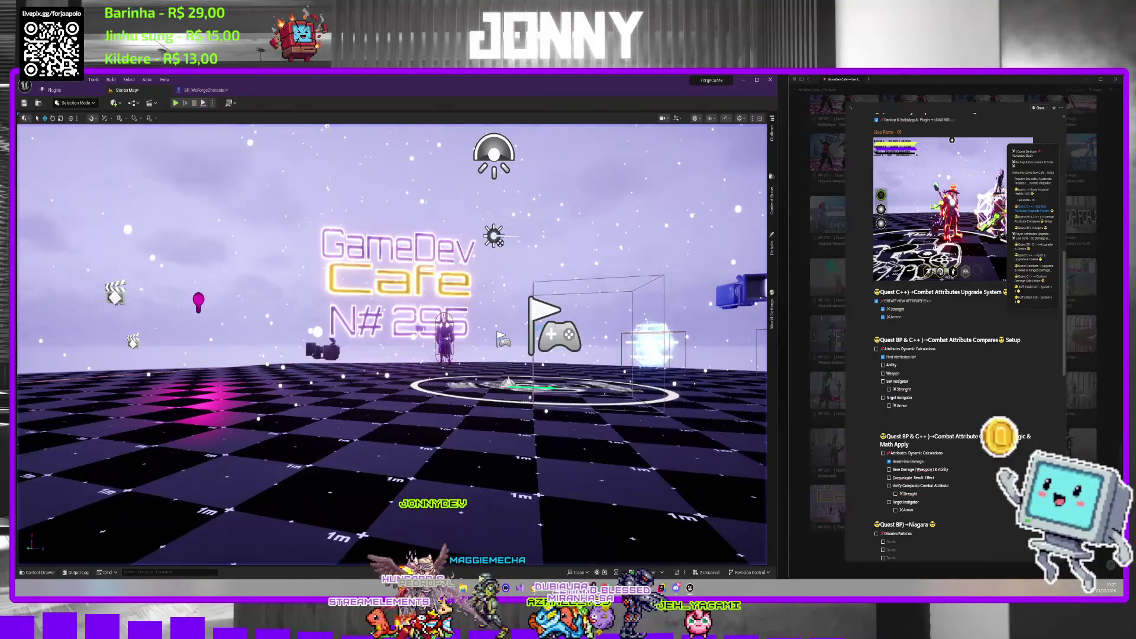
{"action": "left_click", "coordinate": [175, 103]}
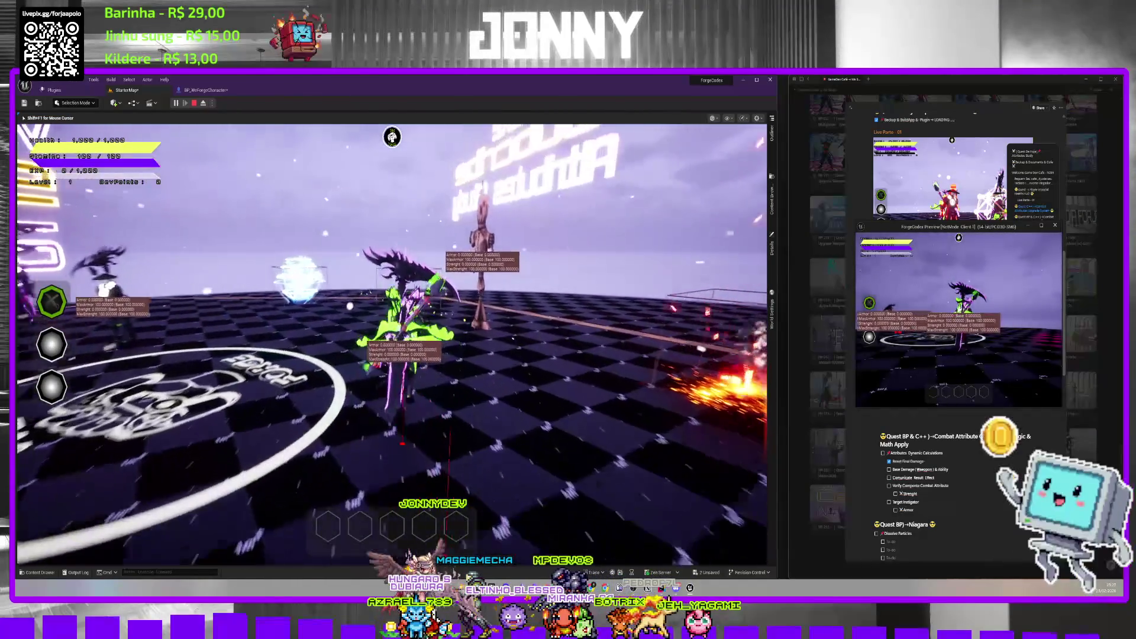
{"action": "key", "text": "w"}
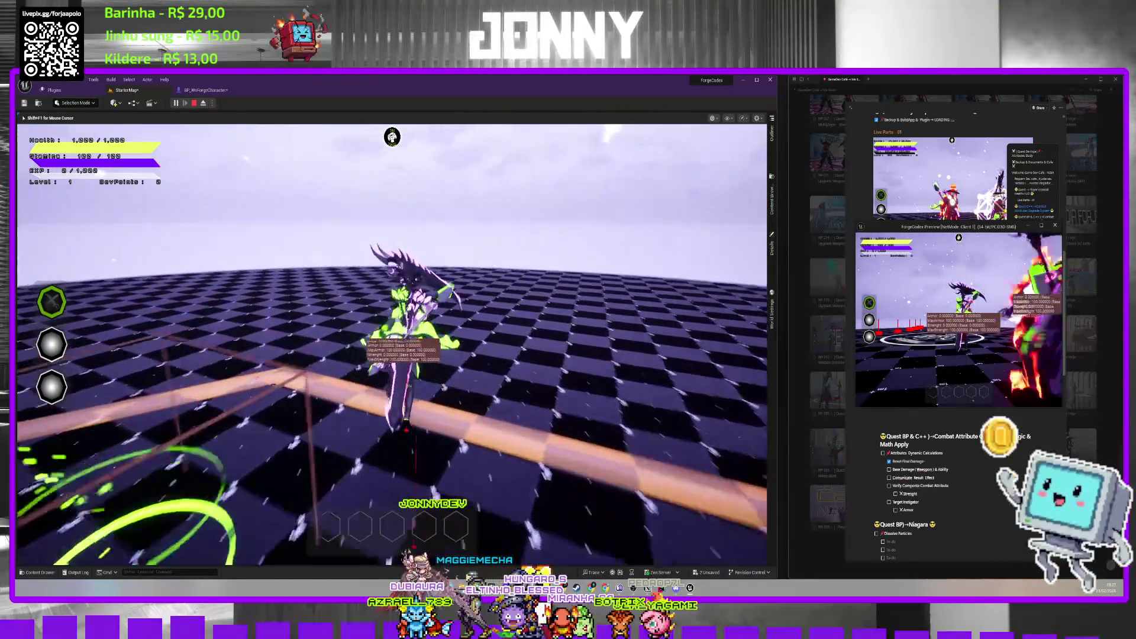
{"action": "key", "text": "w"}
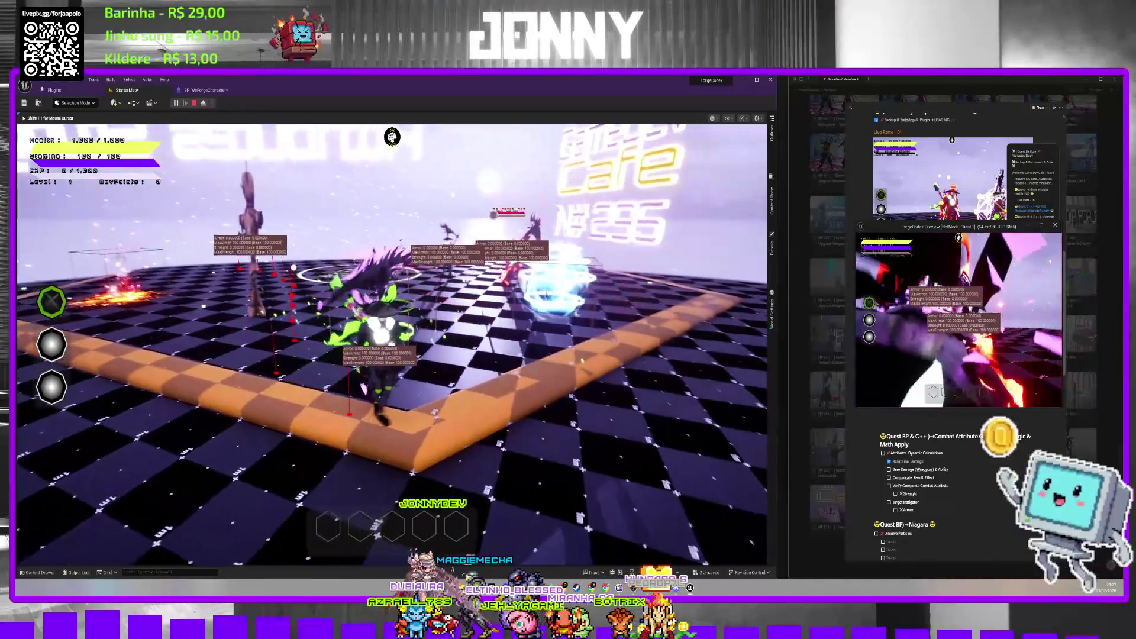
{"action": "key", "text": "s"}
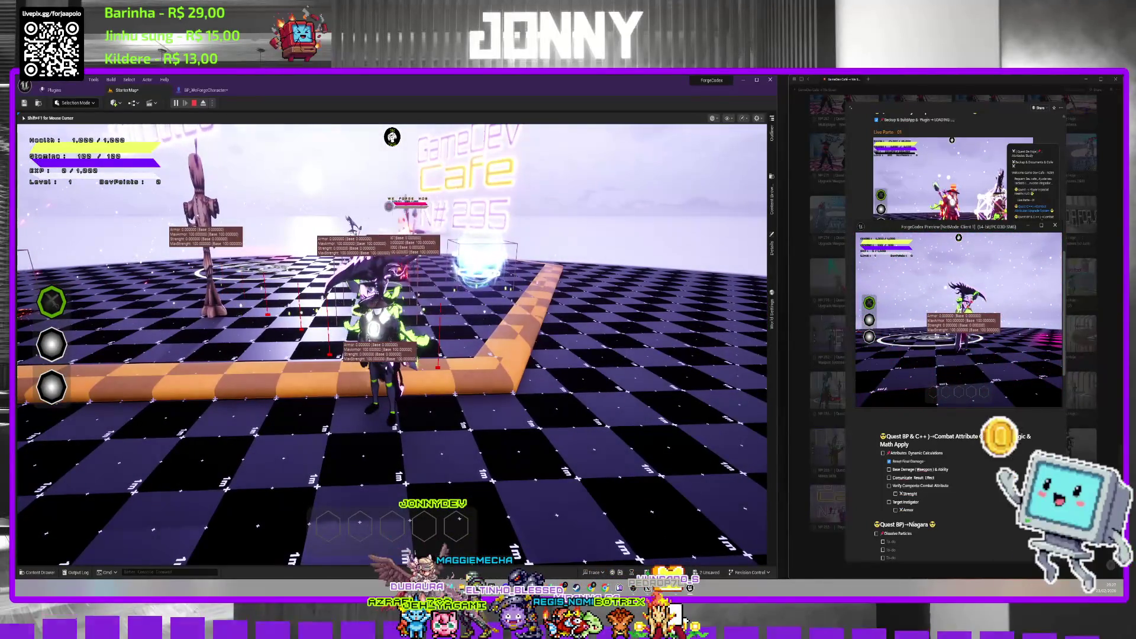
{"action": "key", "text": "w"}
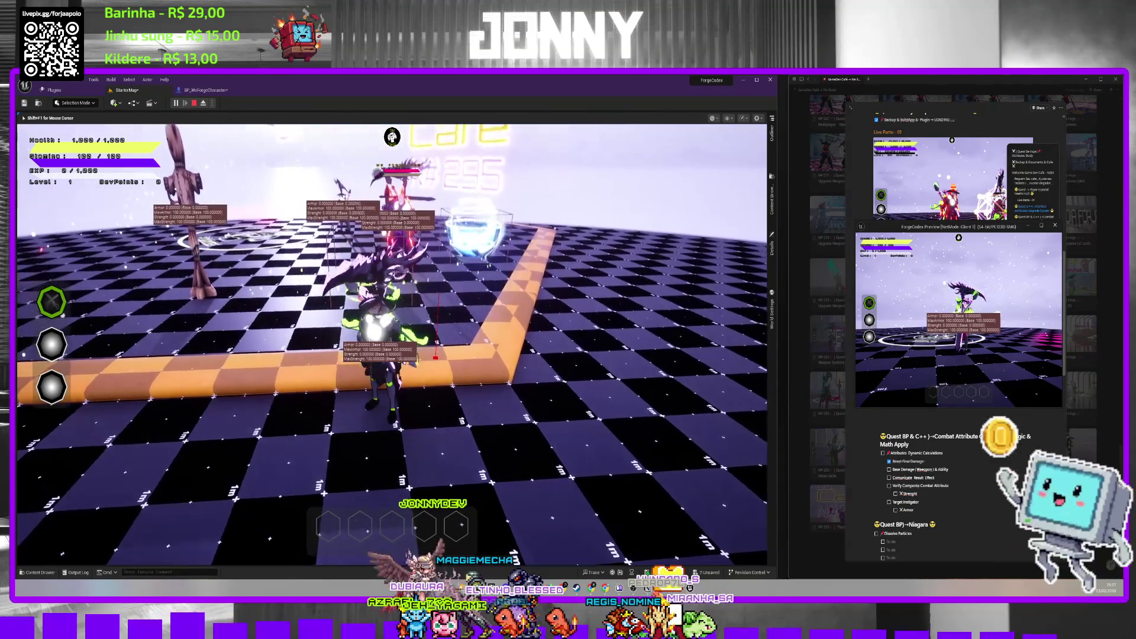
{"action": "key", "text": "s"}
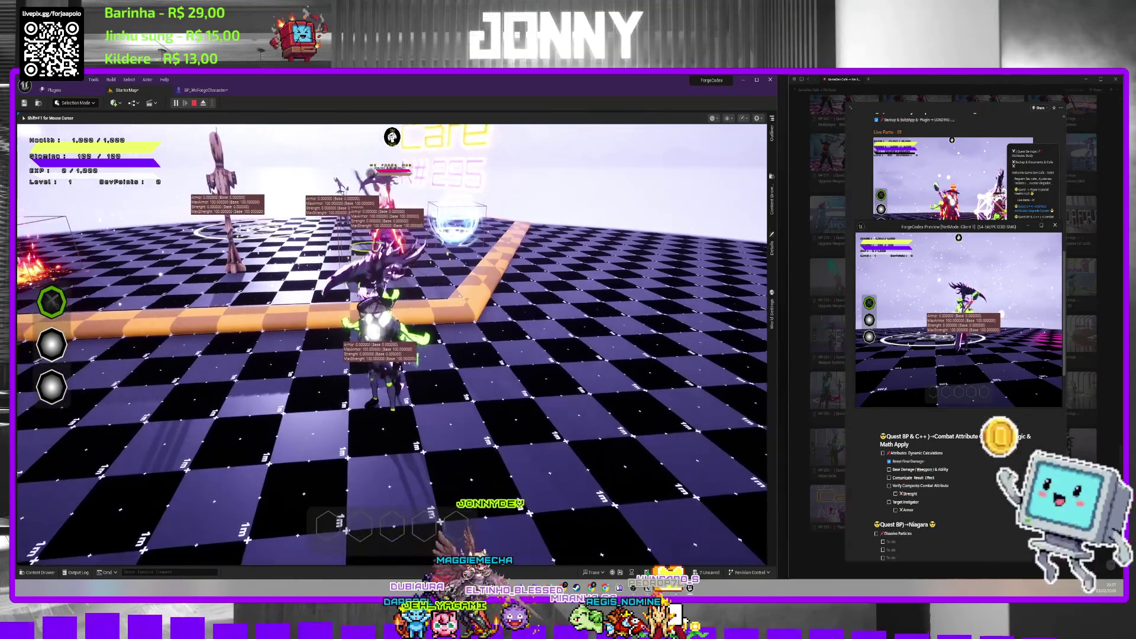
{"action": "left_click_drag", "start_coordinate": [898, 230], "coordinate": [900, 114]}
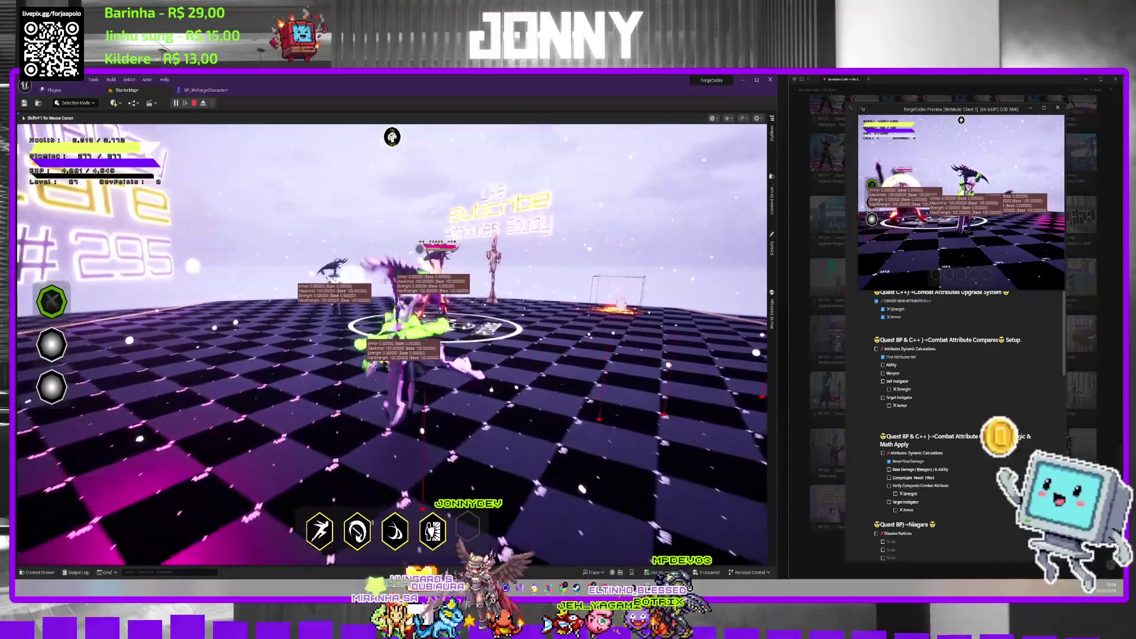
Fire abilities 1, 2 and 3 repeatedly at the arena enemy dummies
{"action": "key", "text": "2"}
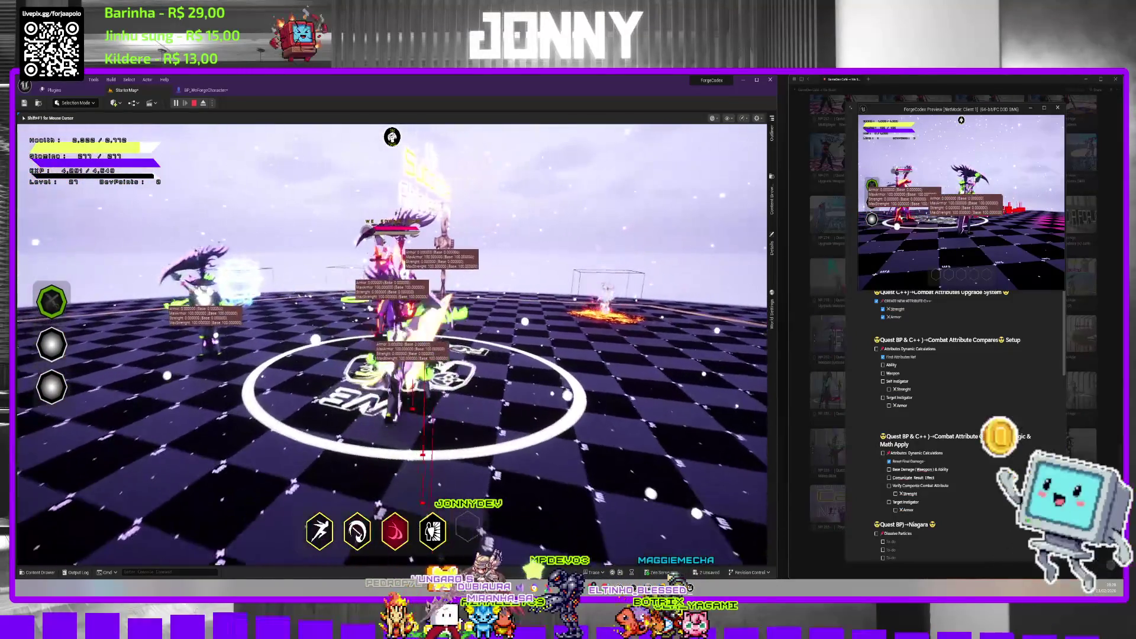
{"action": "key", "text": "1"}
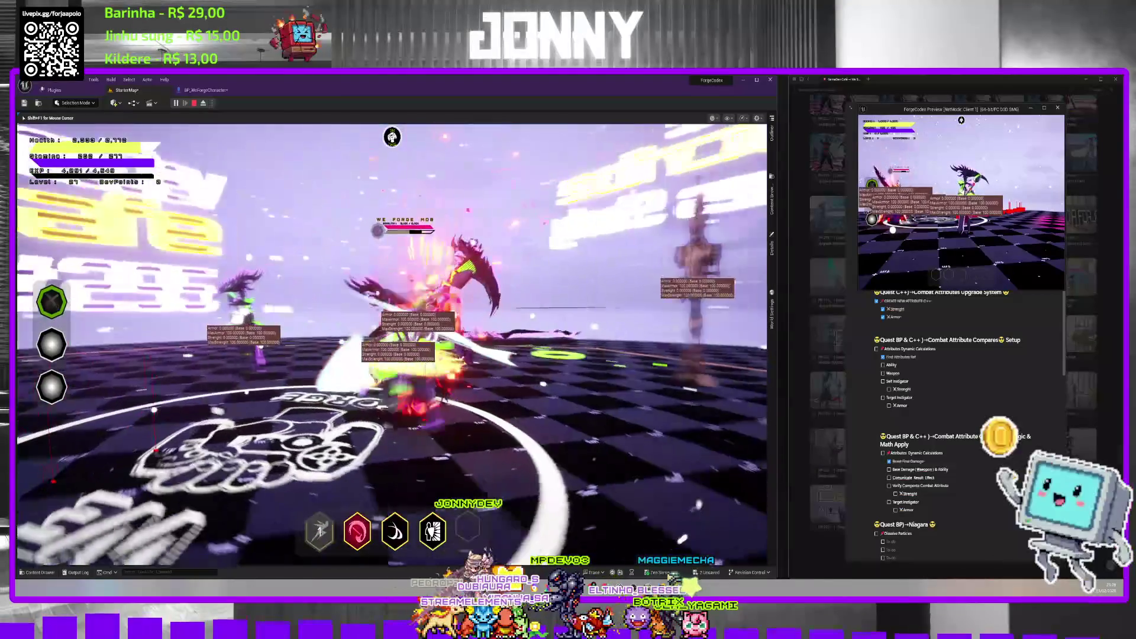
{"action": "key", "text": "3"}
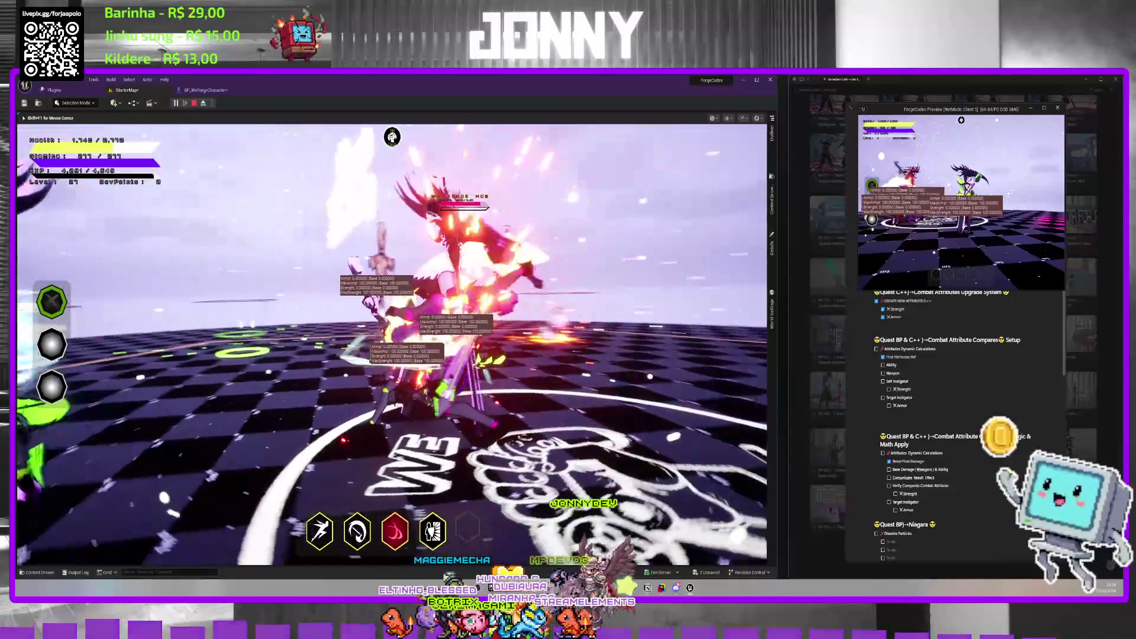
{"action": "key", "text": "1"}
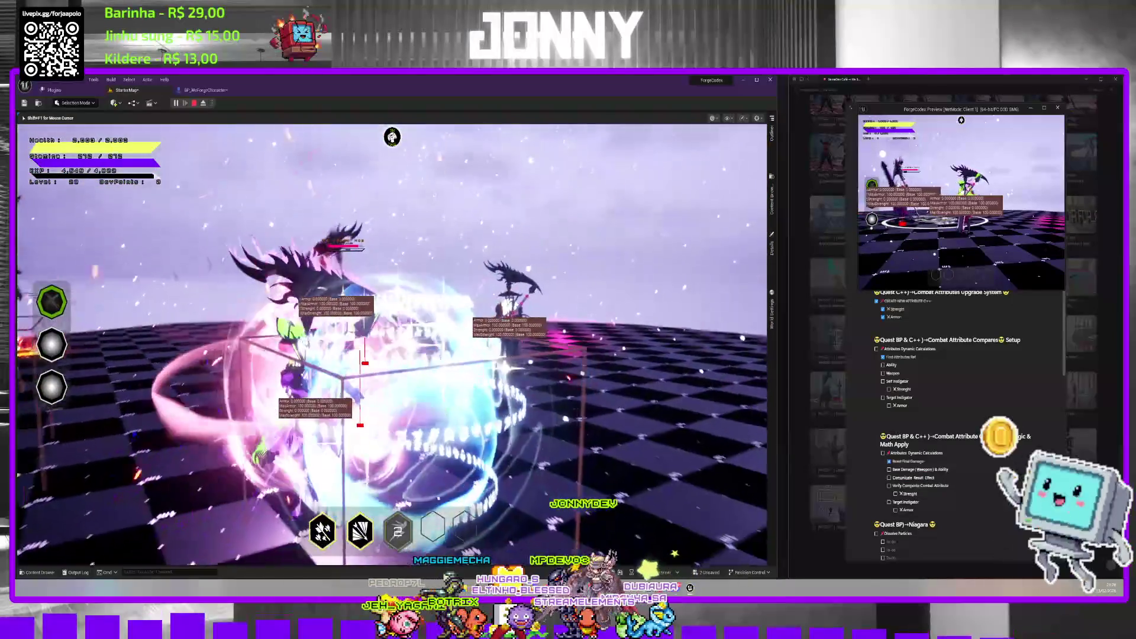
{"action": "key", "text": "2"}
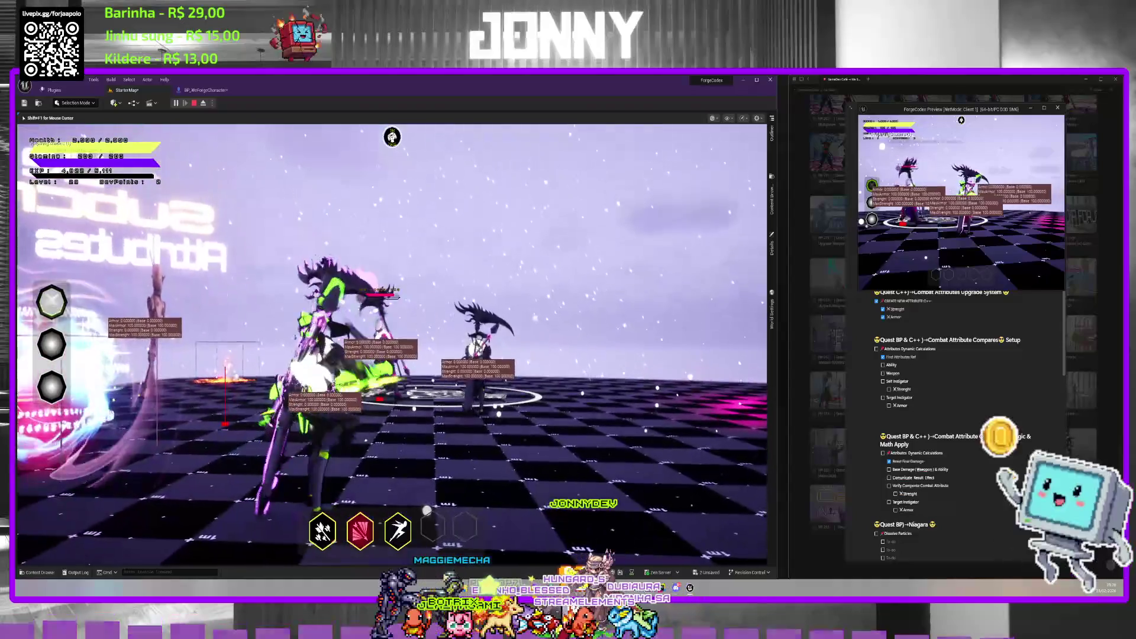
{"action": "key", "text": "1"}
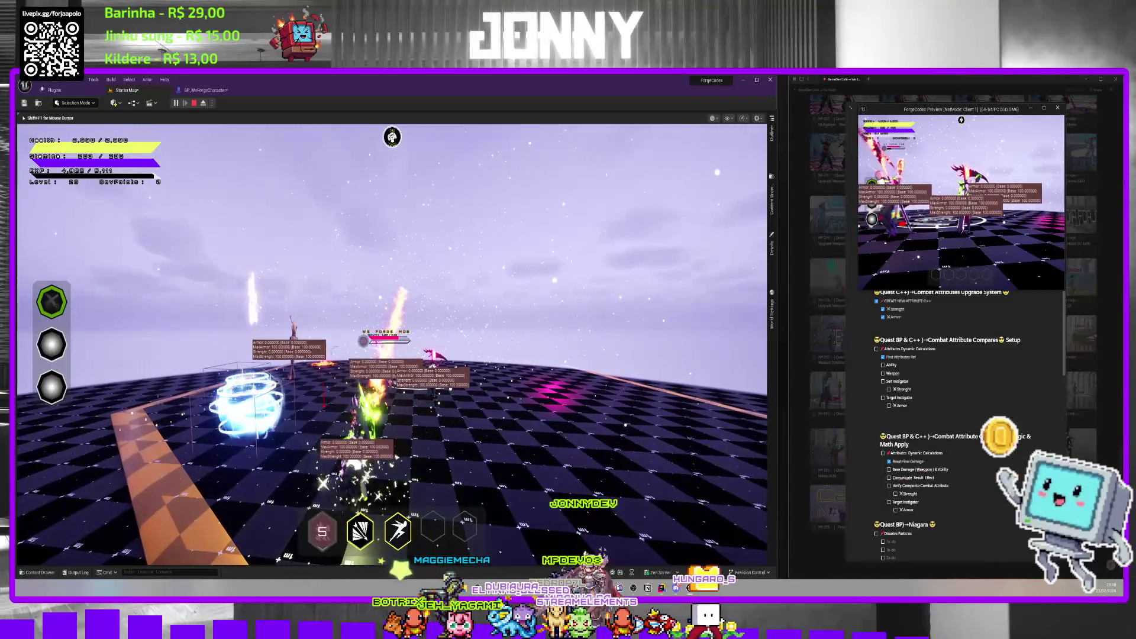
{"action": "key", "text": "3"}
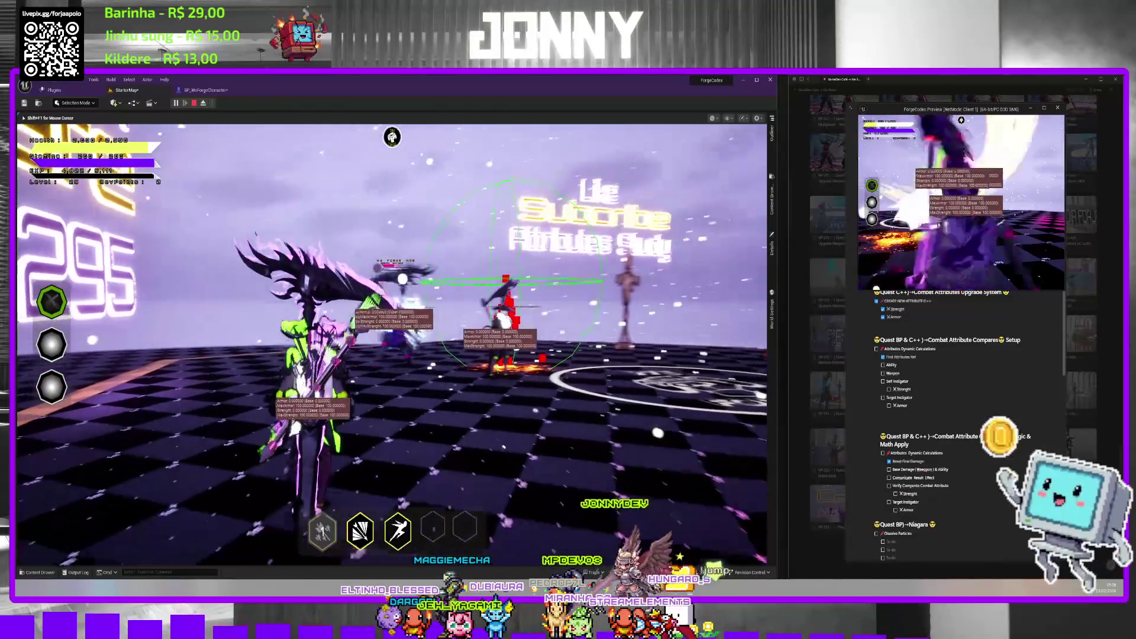
Charge the character toward the enemies, then stop the play session
{"action": "key", "text": "w"}
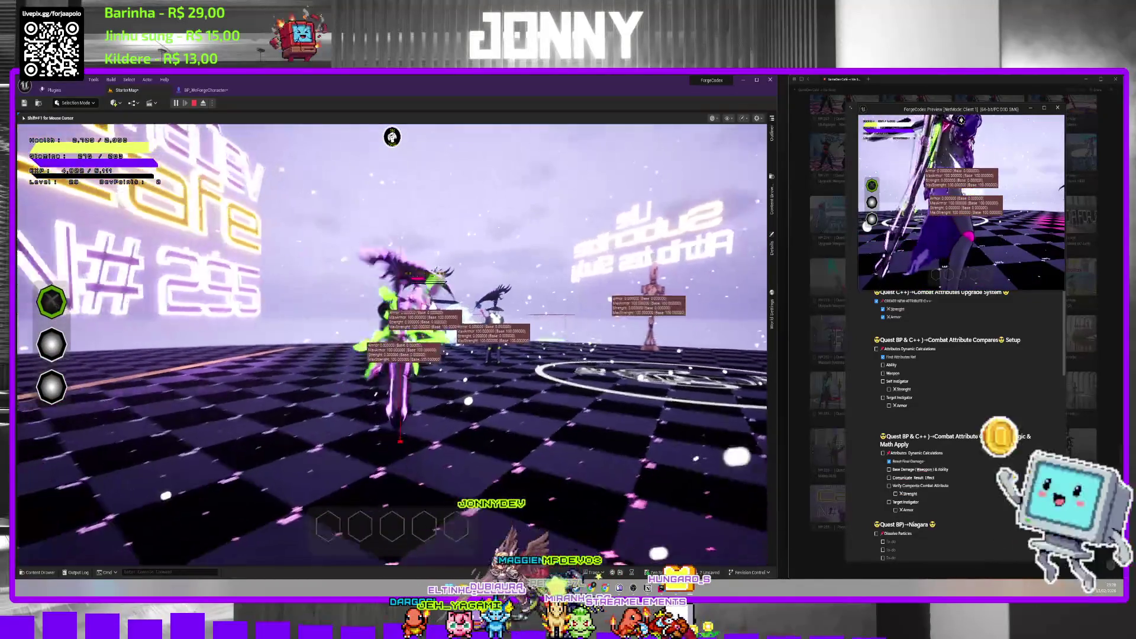
{"action": "key", "text": "w"}
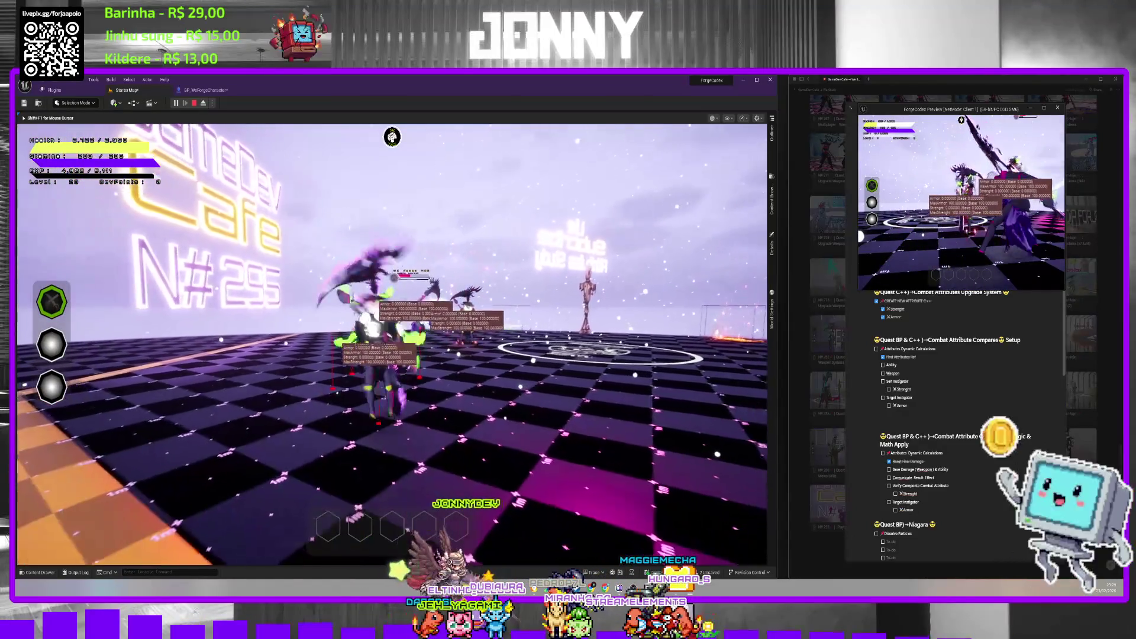
{"action": "key", "text": "w"}
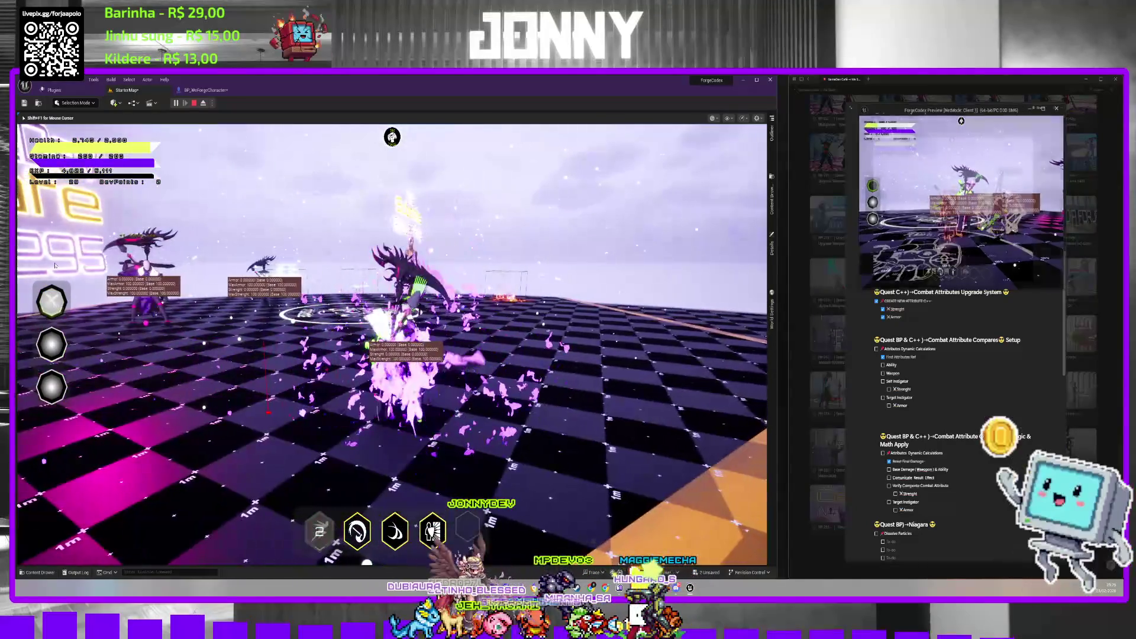
{"action": "key", "text": "Escape"}
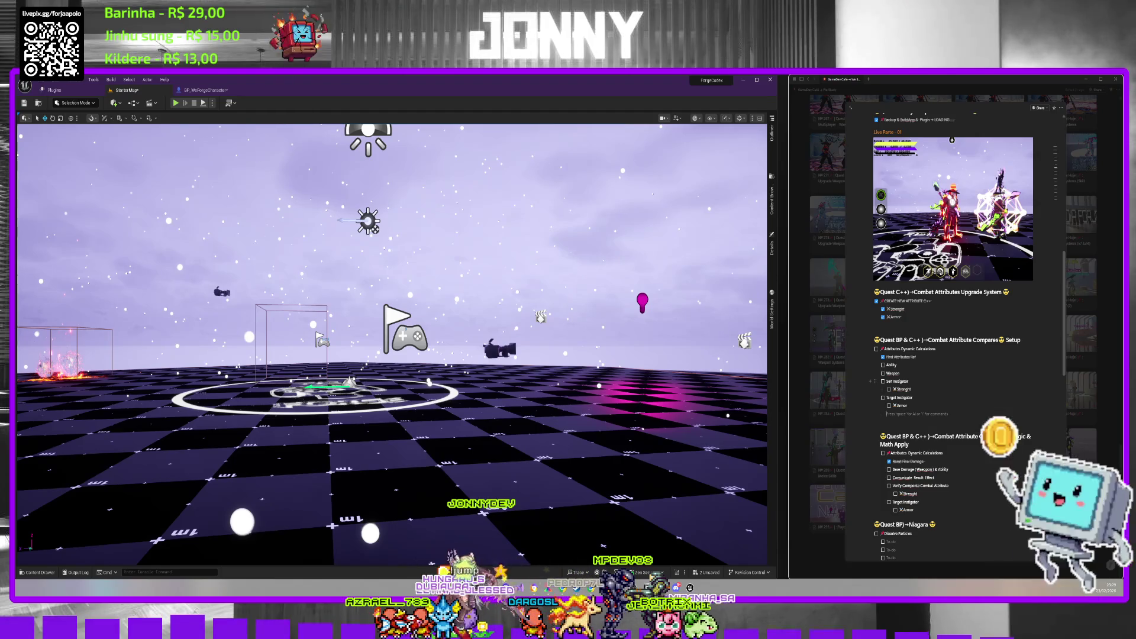
Copy the Attributes Dynamic Calculations line and paste it as a new to-do under Armor
{"action": "triple_click", "coordinate": [909, 349]}
{"action": "key", "text": "ctrl+c"}
{"action": "left_click", "coordinate": [908, 406]}
{"action": "key", "text": "Return"}
{"action": "key", "text": "ctrl+v"}
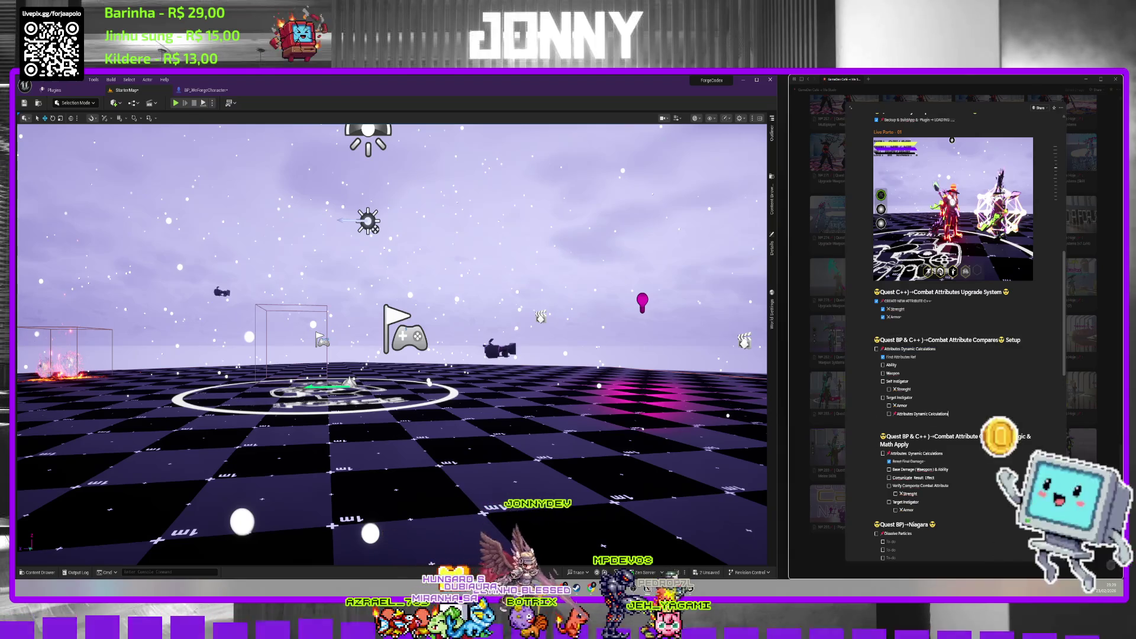
Tidy the empty lines below Armor, leaving blank spacing lines there
{"action": "left_click", "coordinate": [905, 406]}
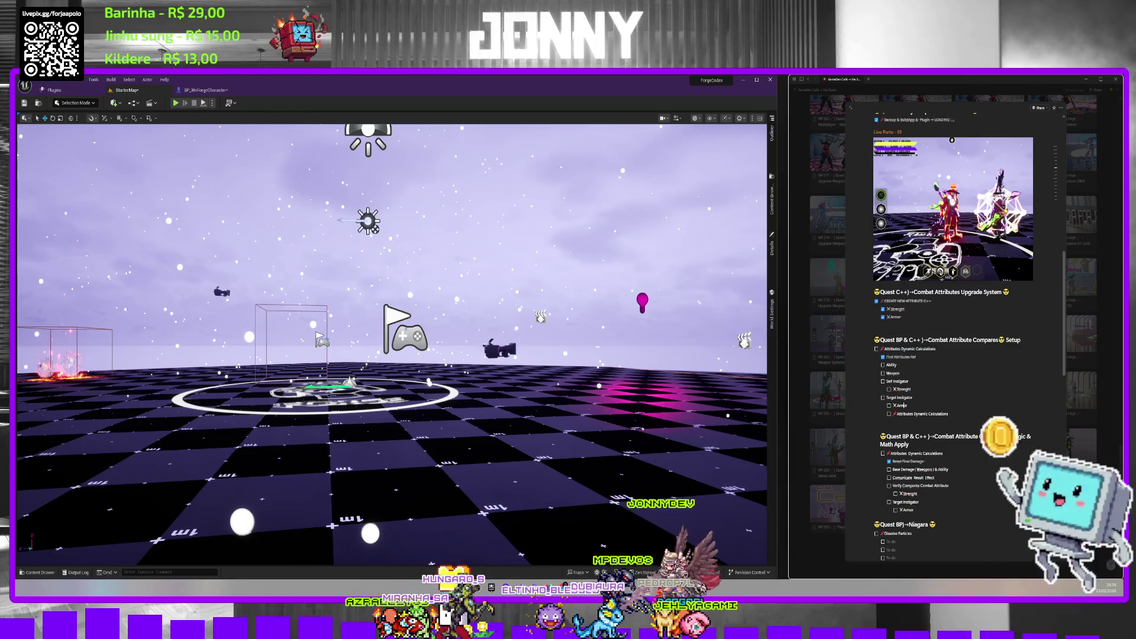
{"action": "key", "text": "End"}
{"action": "key", "text": "Return"}
{"action": "key", "text": "Return"}
{"action": "key", "text": "Return"}
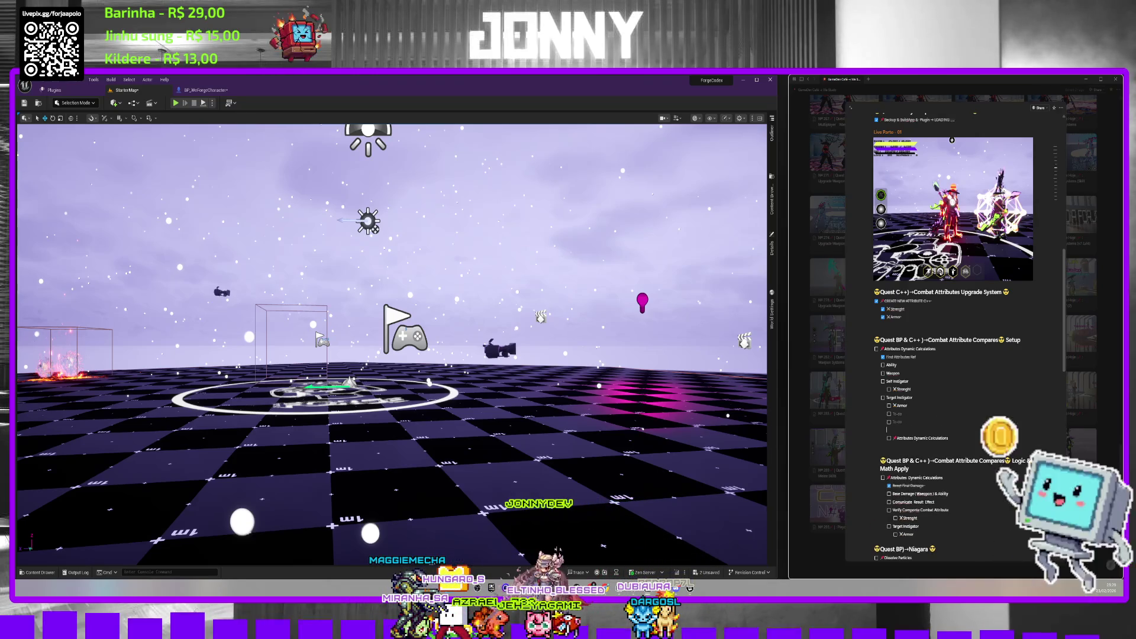
{"action": "key", "text": "BackSpace"}
{"action": "key", "text": "BackSpace"}
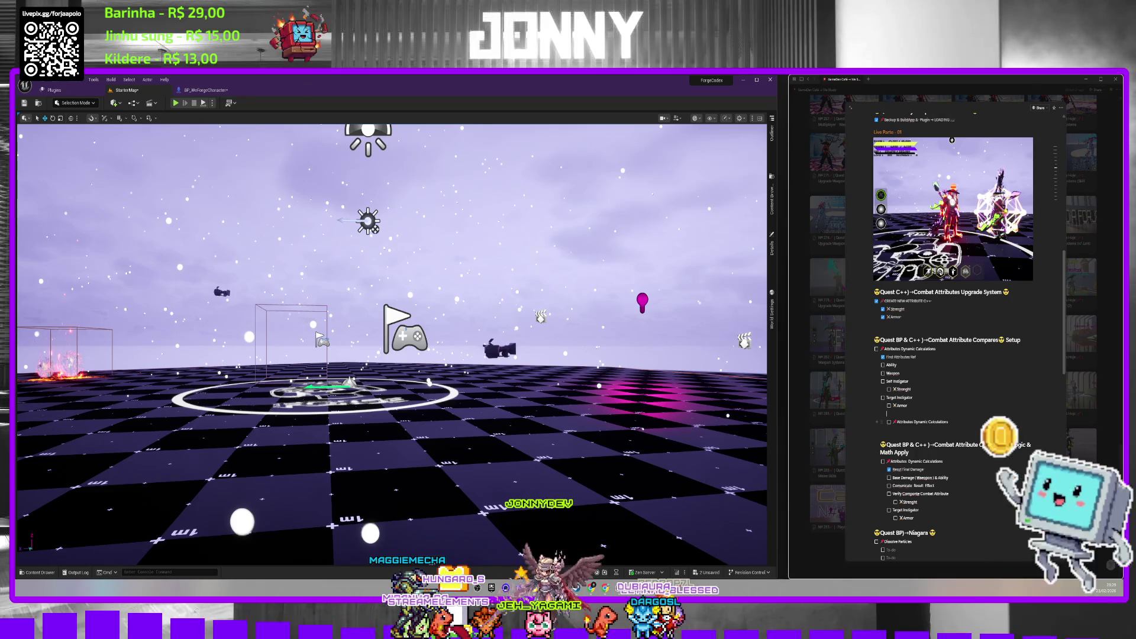
{"action": "key", "text": "Escape"}
{"action": "key", "text": "Escape"}
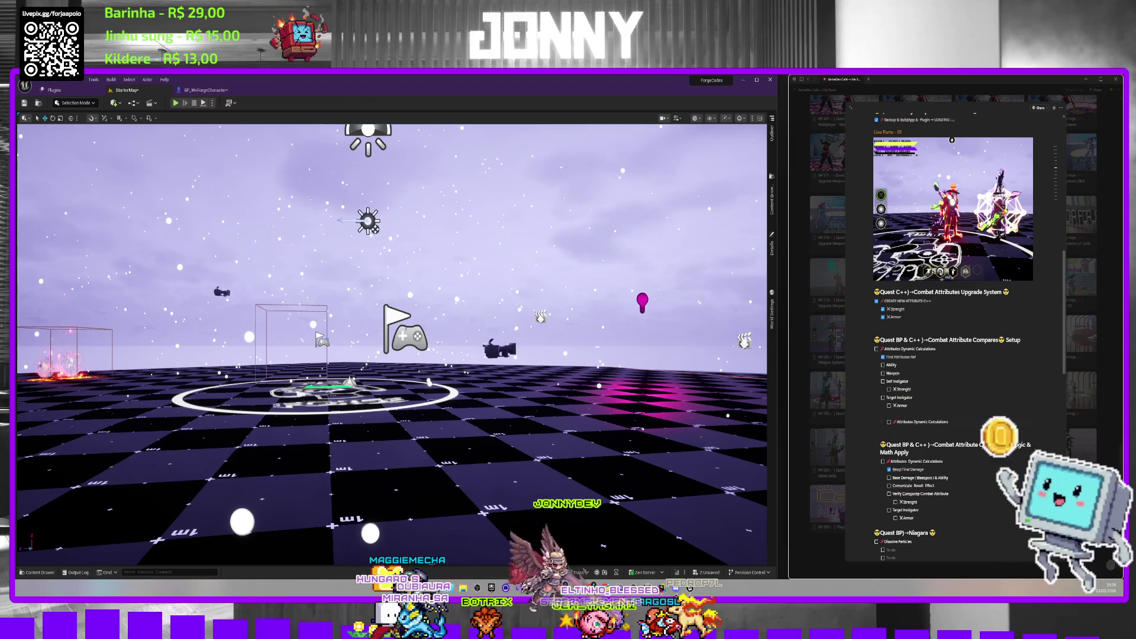
{"action": "key", "text": "Escape"}
{"action": "left_click", "coordinate": [949, 422]}
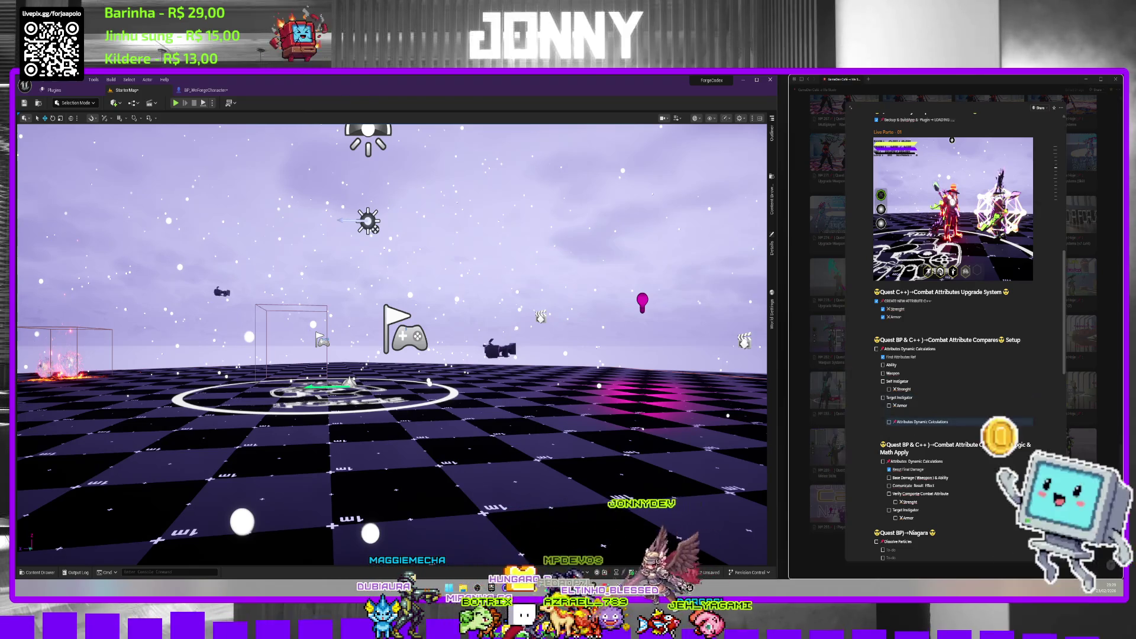
{"action": "key", "text": "Up"}
{"action": "key", "text": "Return"}
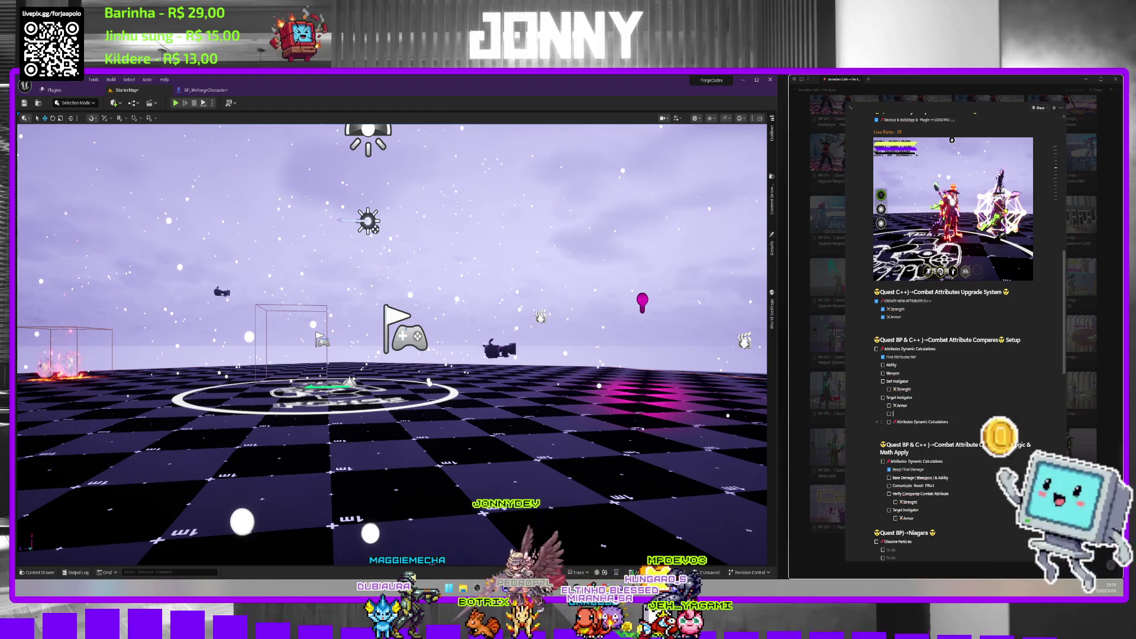
{"action": "key", "text": "Return"}
{"action": "key", "text": "Return"}
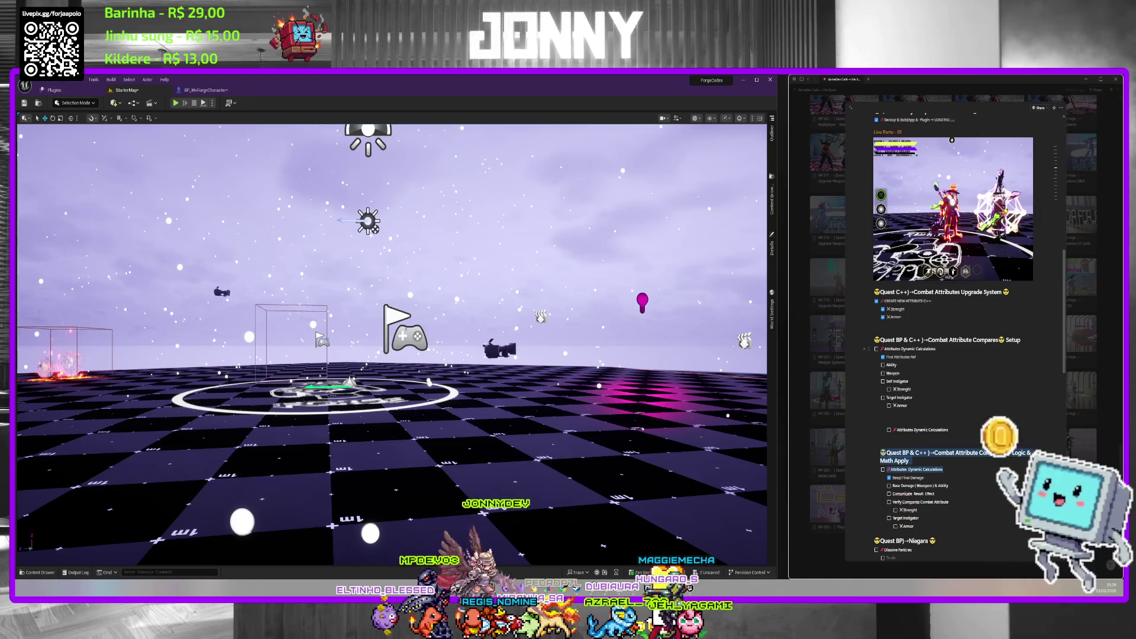
{"action": "left_click", "coordinate": [918, 413]}
Paste a copied quest heading with one checklist item below the checklist
{"action": "key", "text": "Return"}
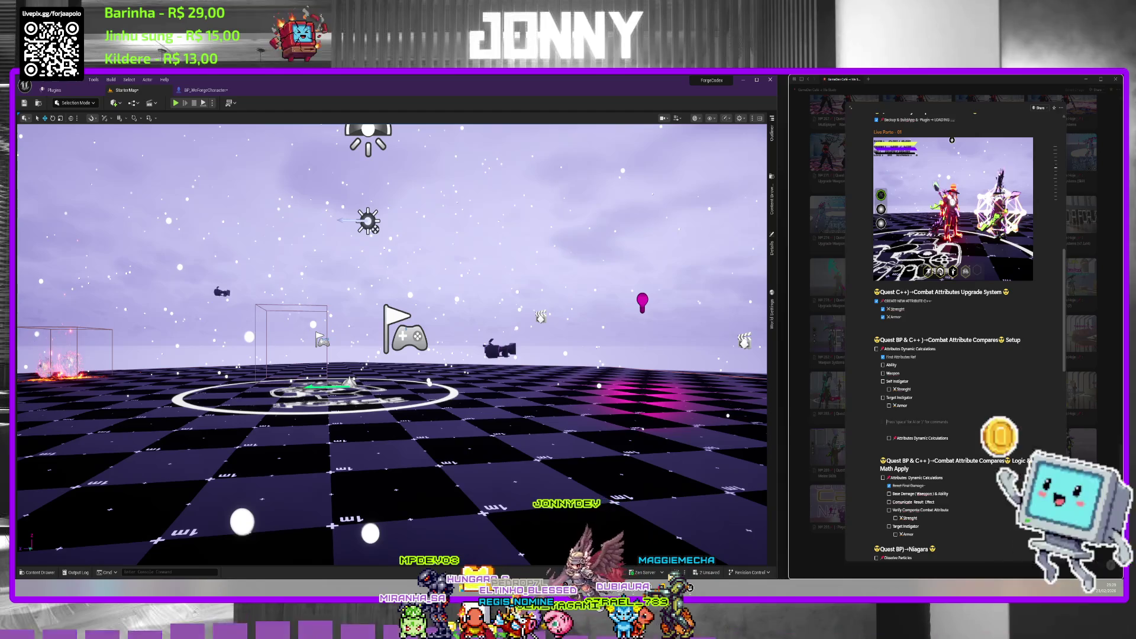
{"action": "key", "text": "Down"}
{"action": "key", "text": "Down"}
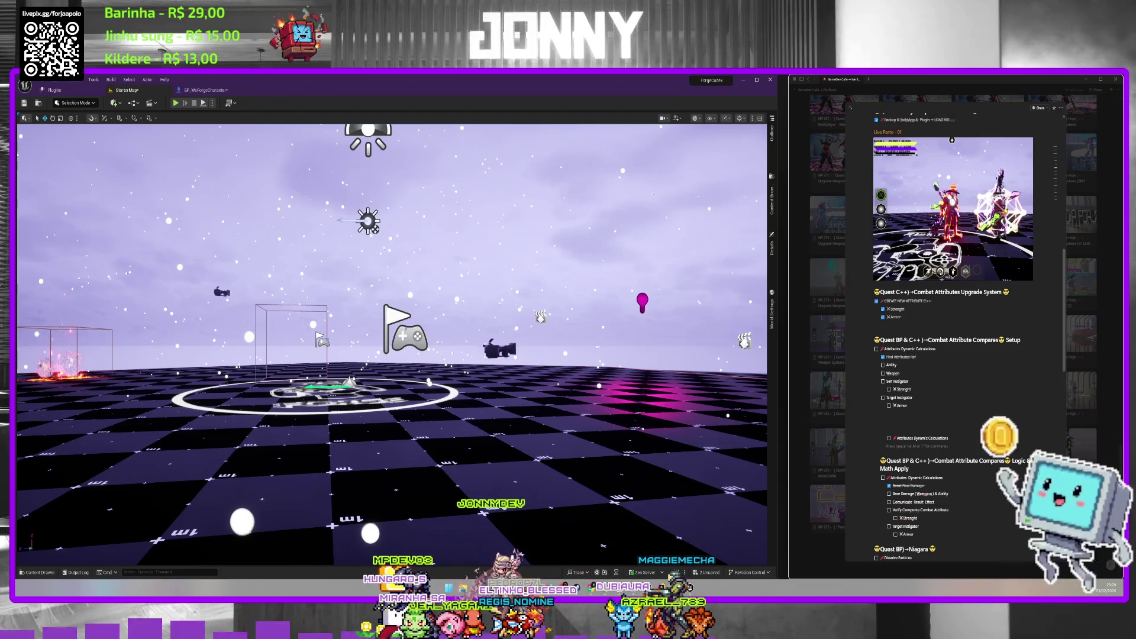
{"action": "key", "text": "ctrl+v"}
{"action": "key", "text": "ctrl+z"}
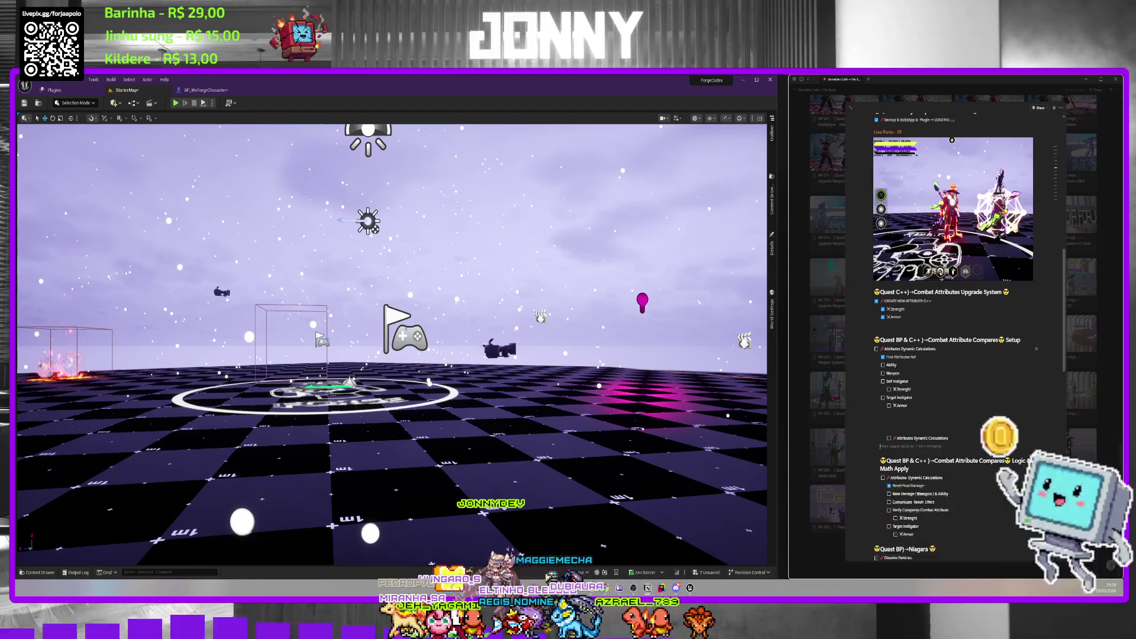
{"action": "key", "text": "ctrl+v"}
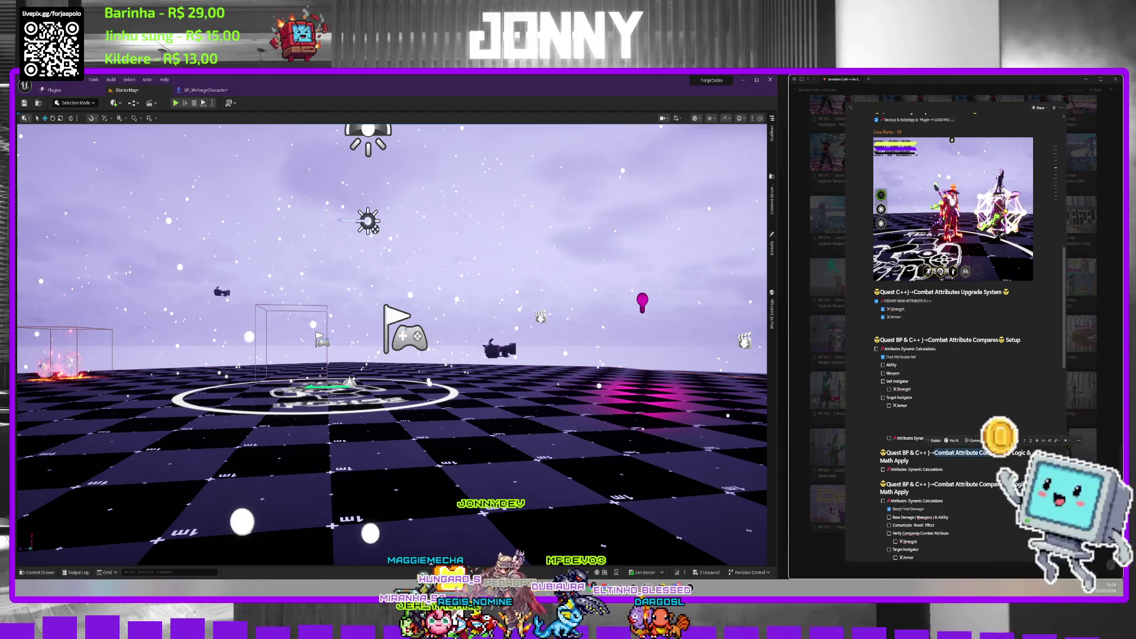
Rename the pasted heading to 'Actor Effec Area STR - DEF'
{"action": "type", "text": "W"}
{"action": "key", "text": "BackSpace"}
{"action": "type", "text": "A"}
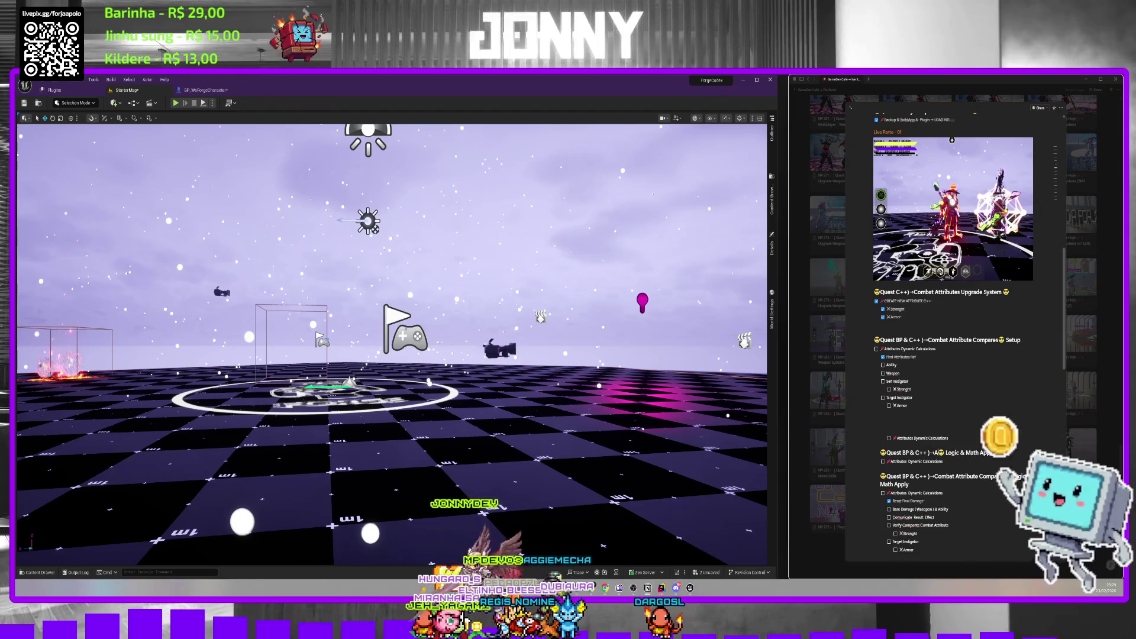
{"action": "type", "text": "ctor E"}
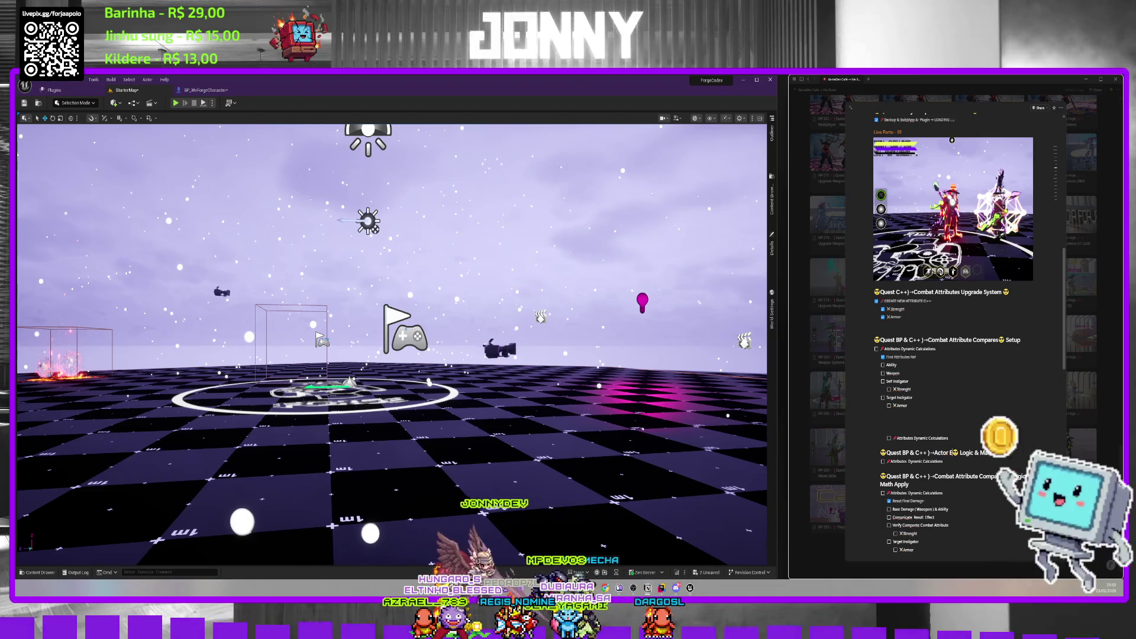
{"action": "type", "text": "ffec A"}
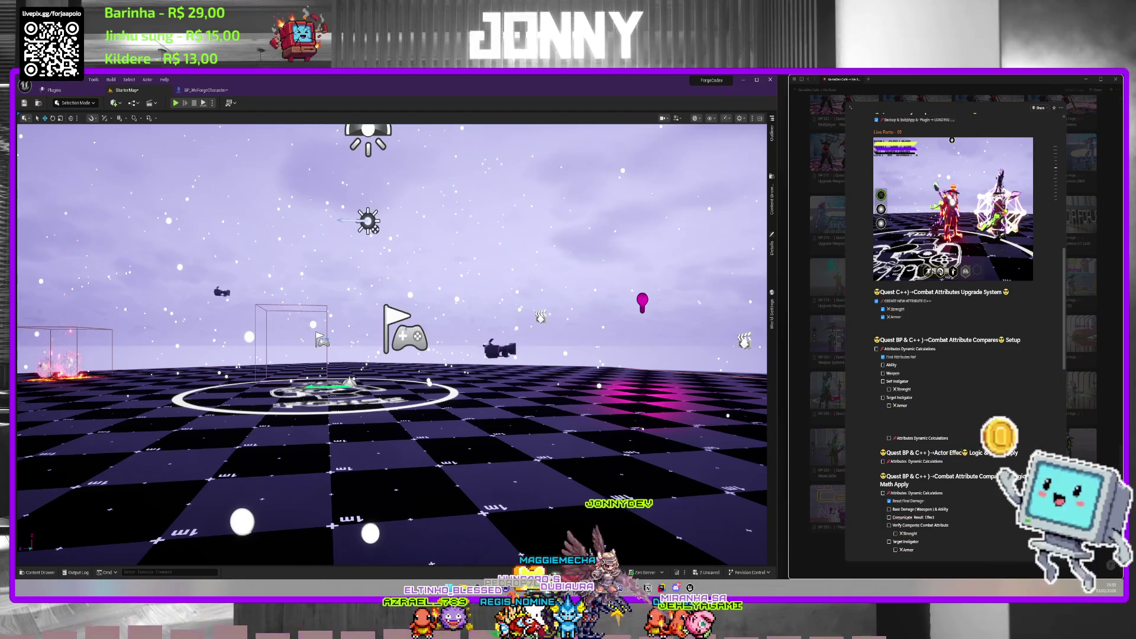
{"action": "type", "text": "rea"}
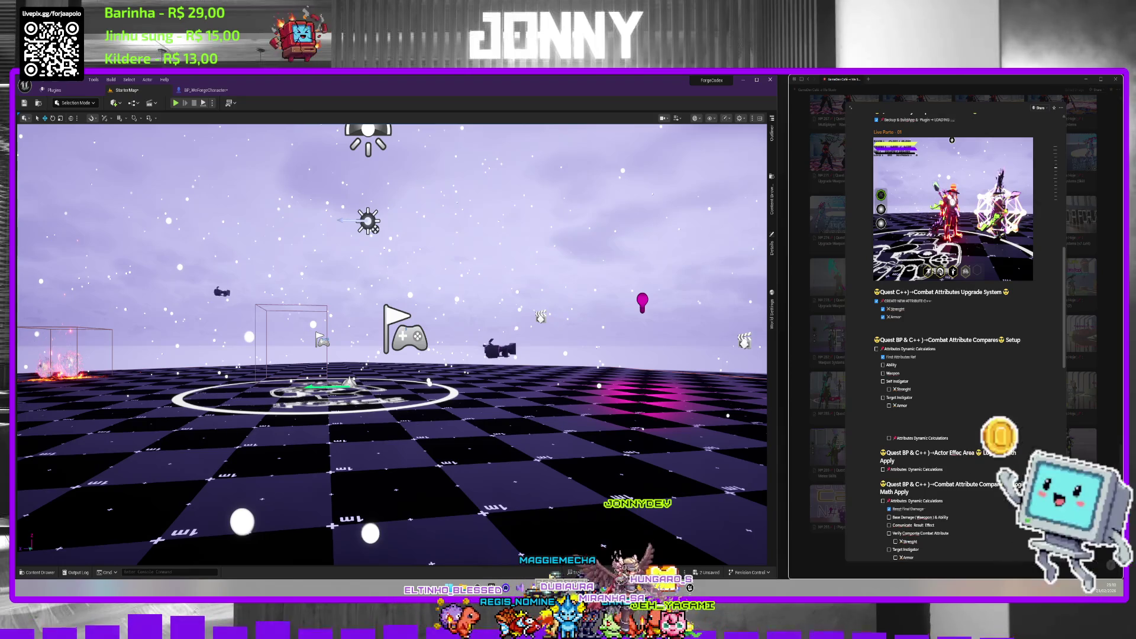
{"action": "key", "text": "ctrl+shift+Right"}
{"action": "key", "text": "ctrl+shift+Right"}
{"action": "key", "text": "ctrl+shift+Right"}
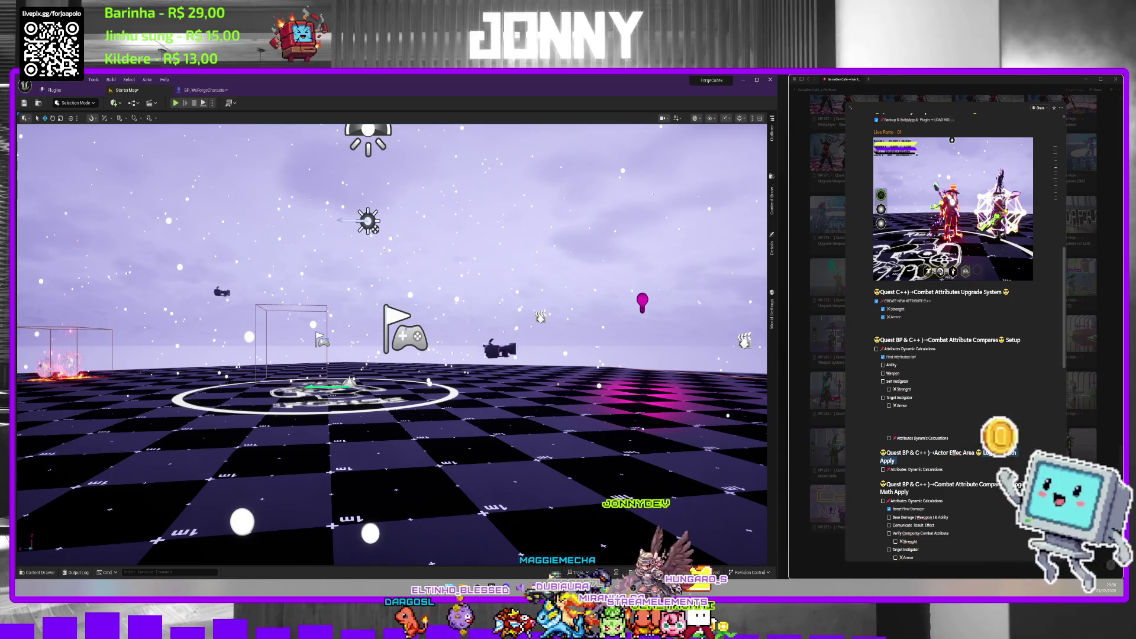
{"action": "type", "text": "STR -"}
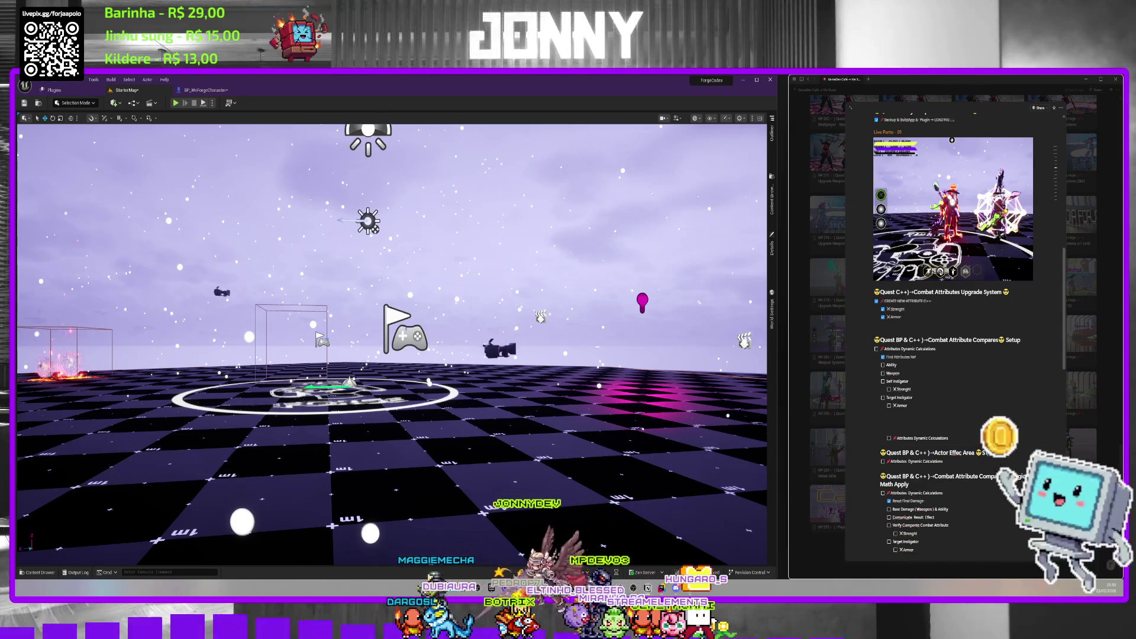
{"action": "type", "text": " DEF"}
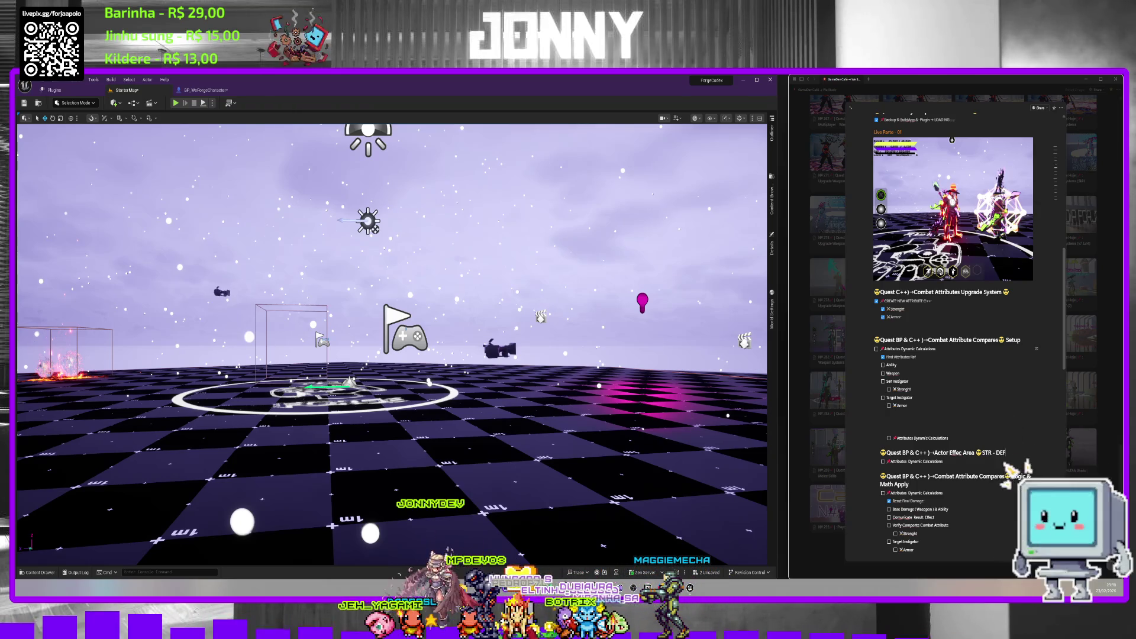
Change the heading's first to-do text to 'Actor'
{"action": "left_click", "coordinate": [945, 461]}
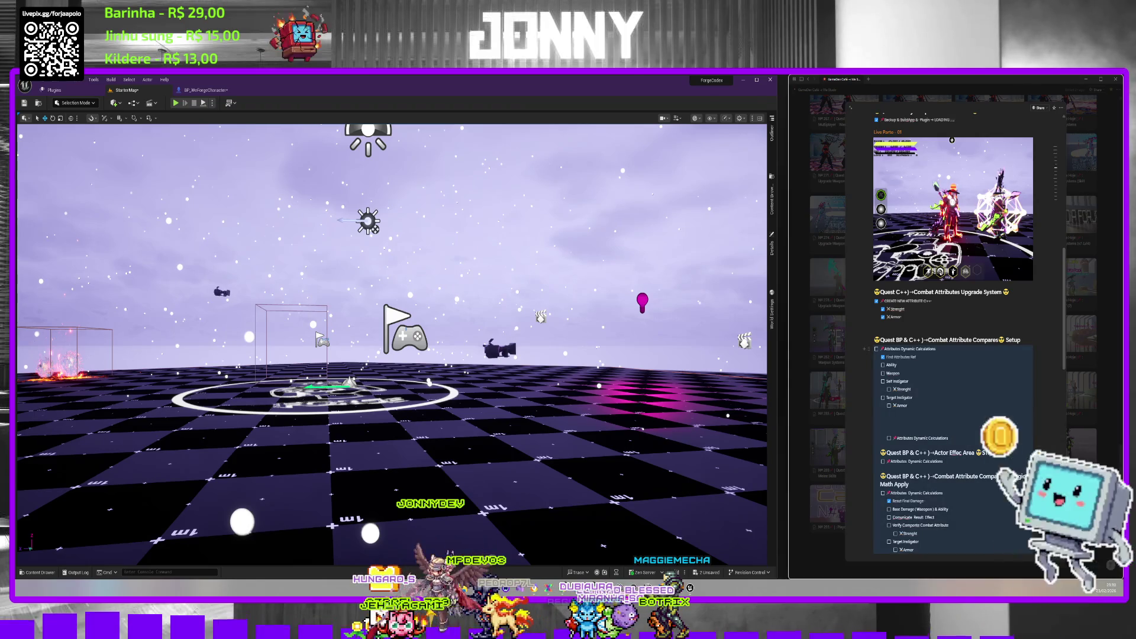
{"action": "key", "text": "BackSpace"}
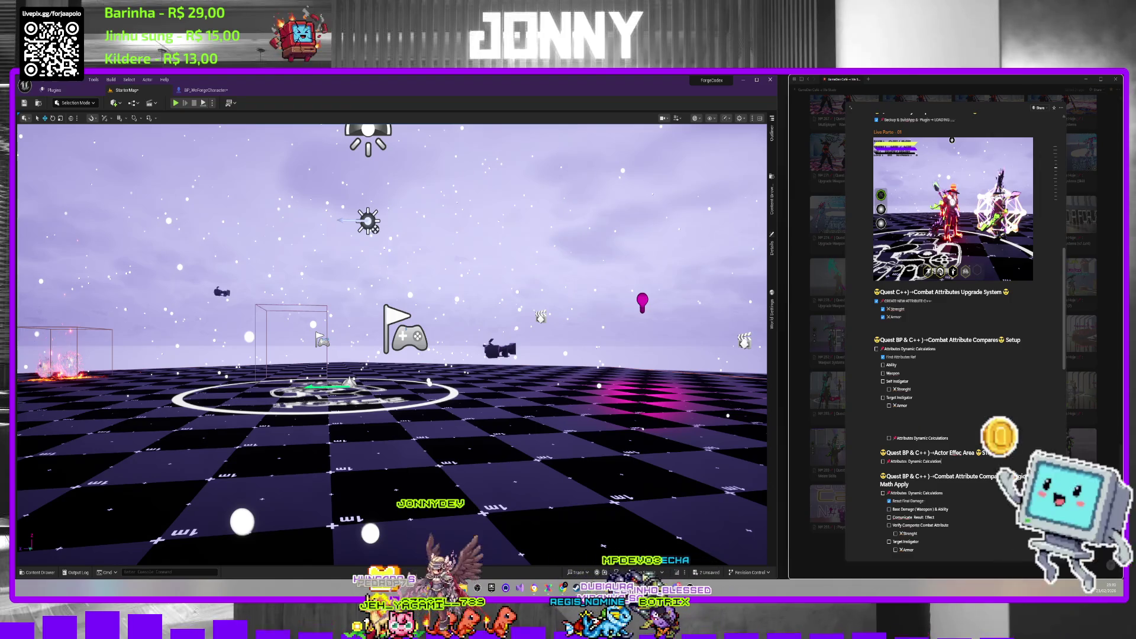
{"action": "key", "text": "BackSpace"}
{"action": "key", "text": "BackSpace"}
{"action": "key", "text": "BackSpace"}
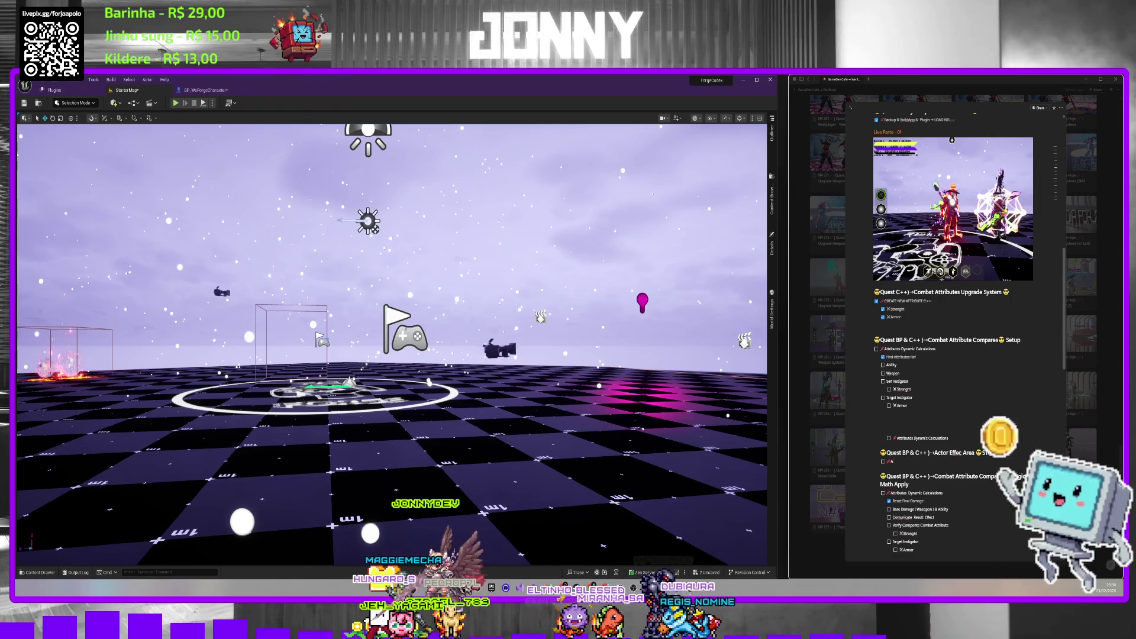
{"action": "type", "text": "ctor -"}
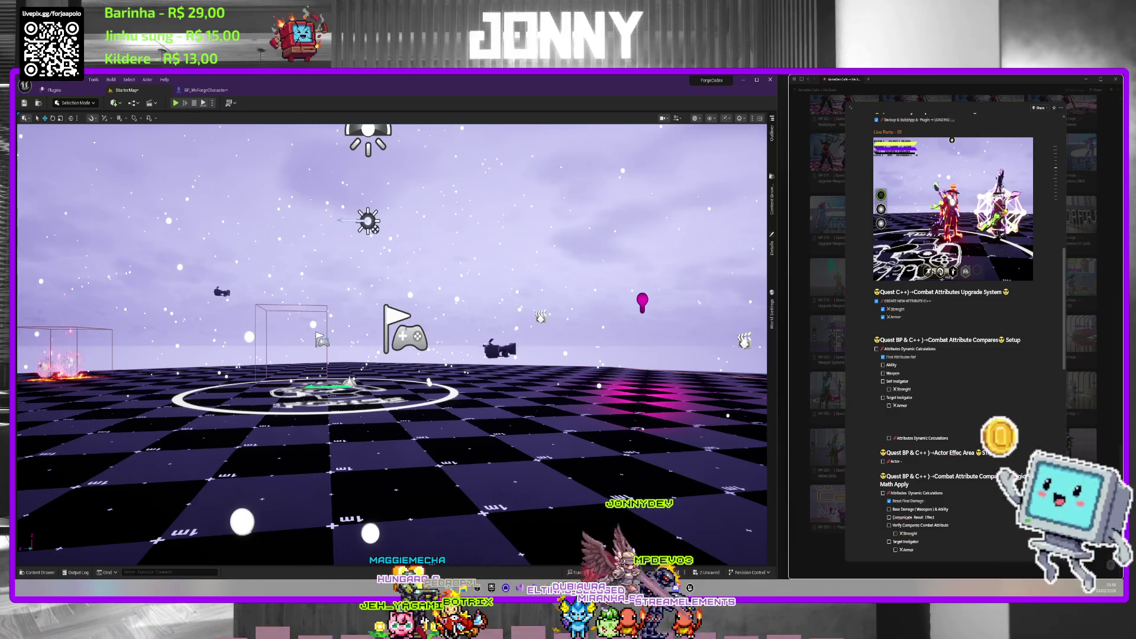
Add an effect cue to-do beneath the Actor item
{"action": "key", "text": "Return"}
{"action": "key", "text": "ctrl+v"}
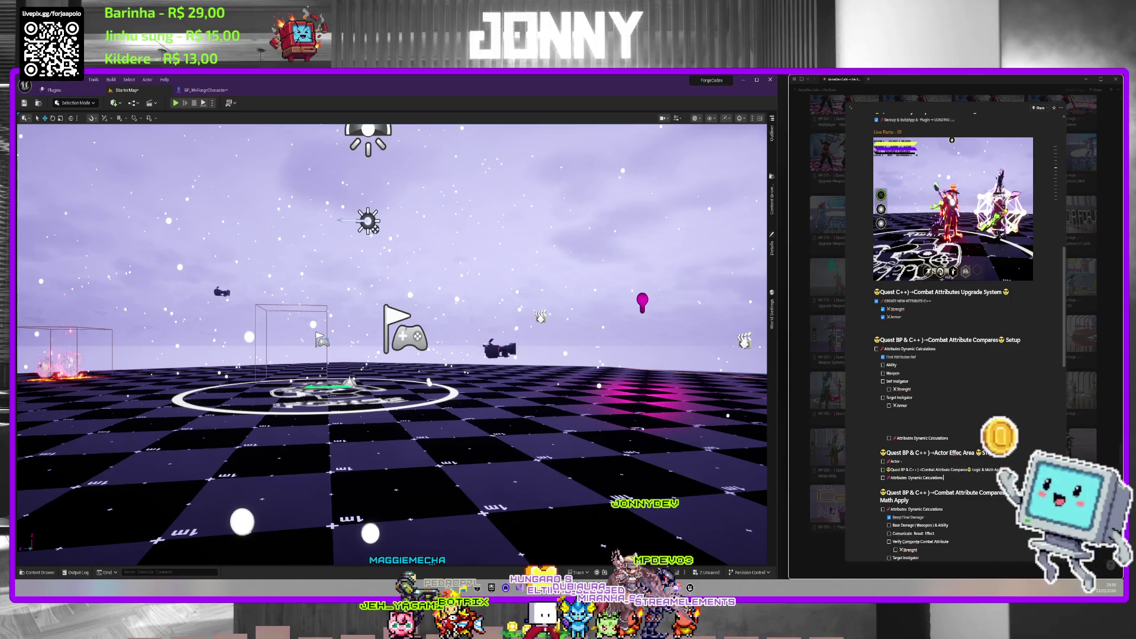
{"action": "key", "text": "ctrl+z"}
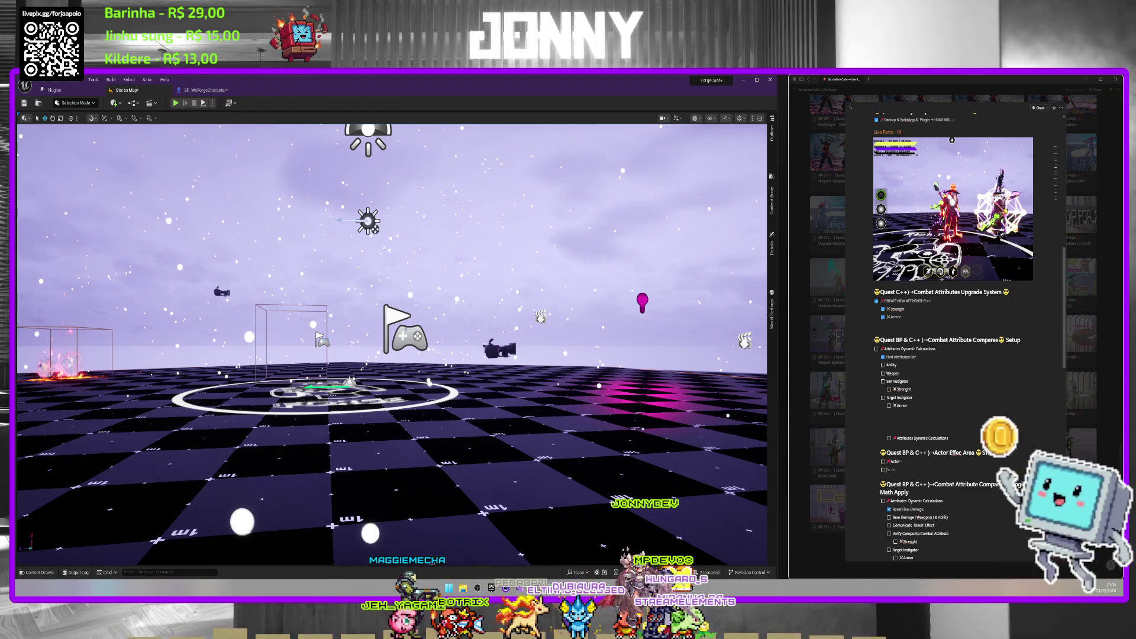
{"action": "double_click", "coordinate": [895, 461]}
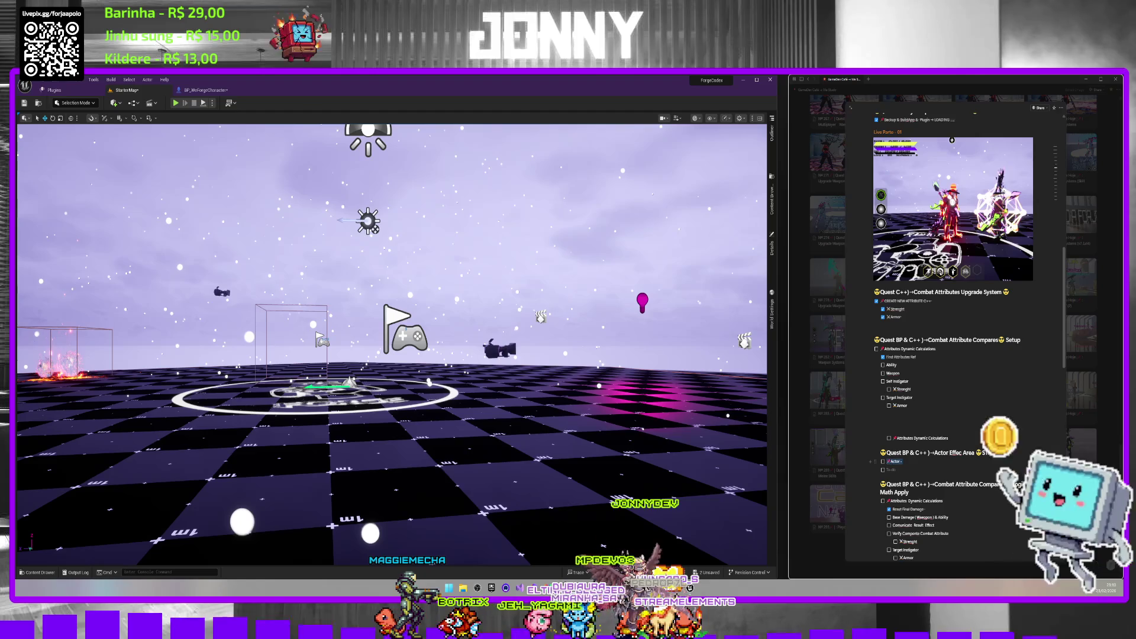
{"action": "left_click", "coordinate": [899, 469]}
{"action": "key", "text": "ctrl+v"}
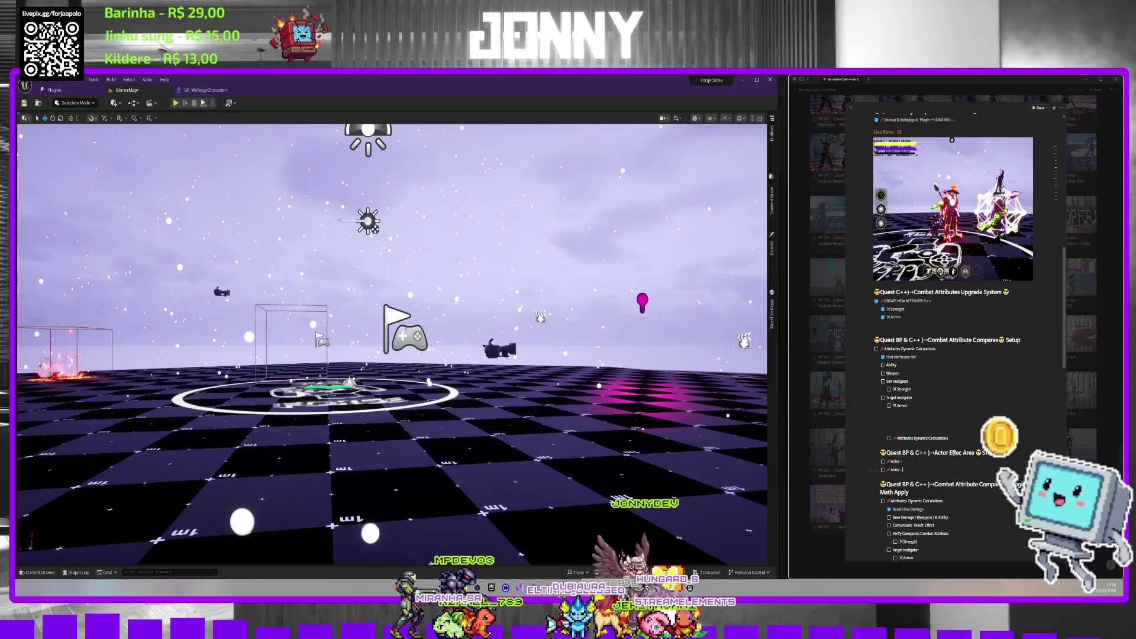
{"action": "key", "text": "BackSpace"}
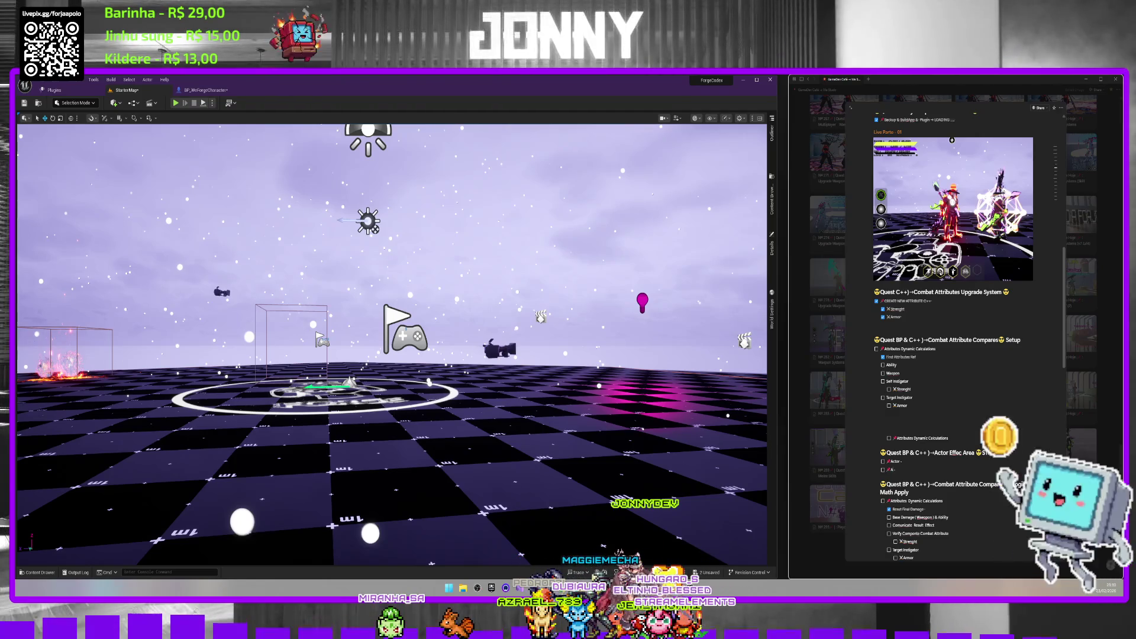
{"action": "type", "text": "ffec"}
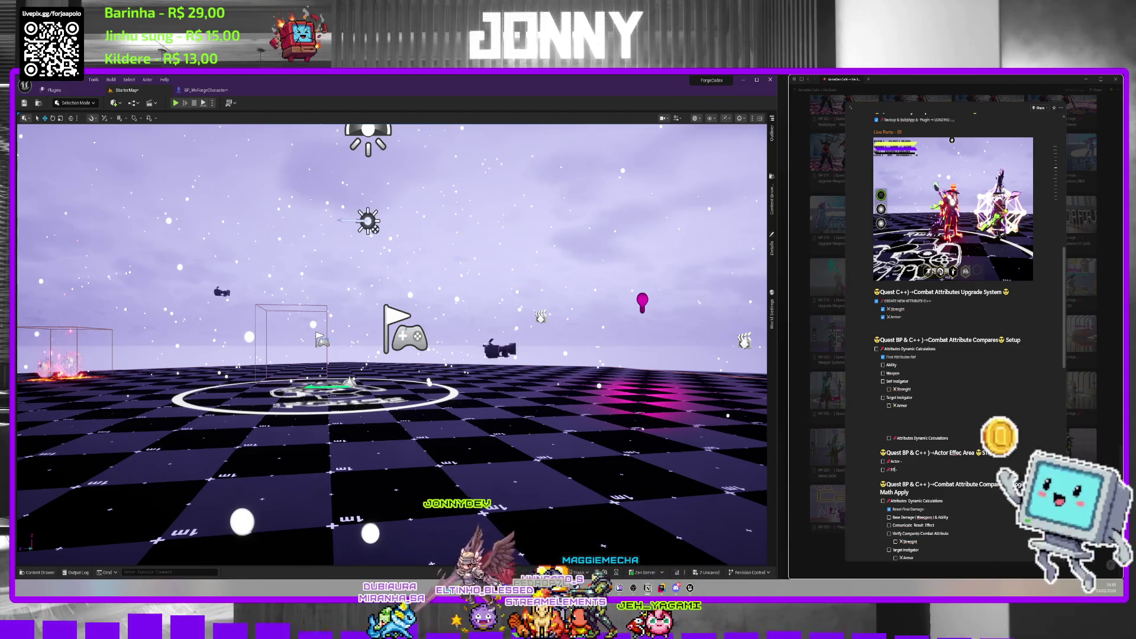
{"action": "type", "text": "t Cos"}
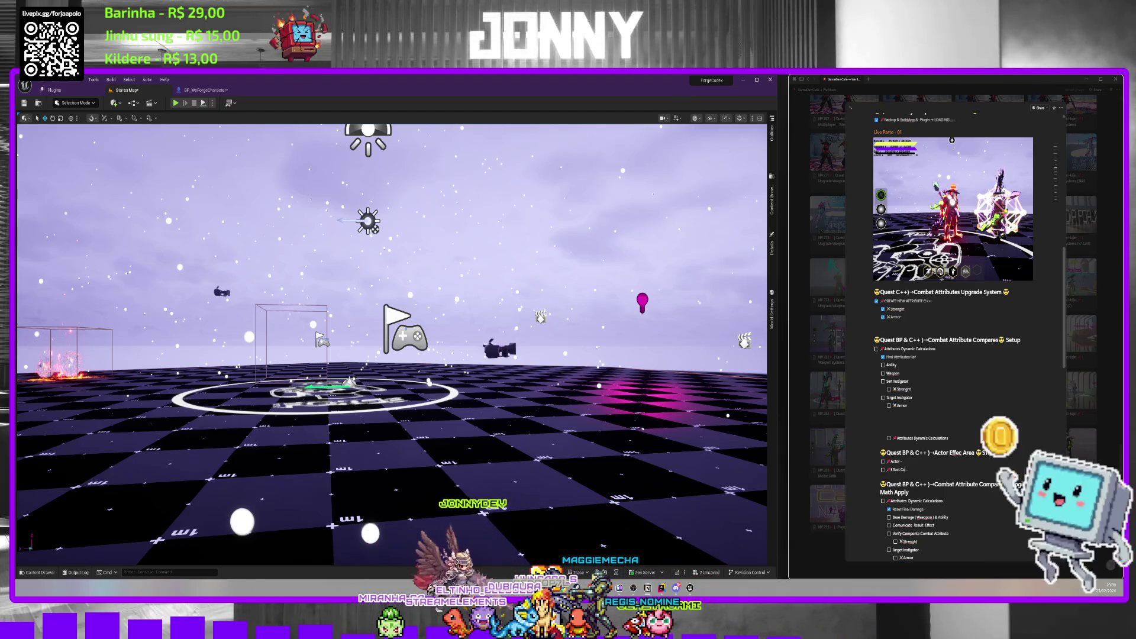
{"action": "type", "text": "sat -"}
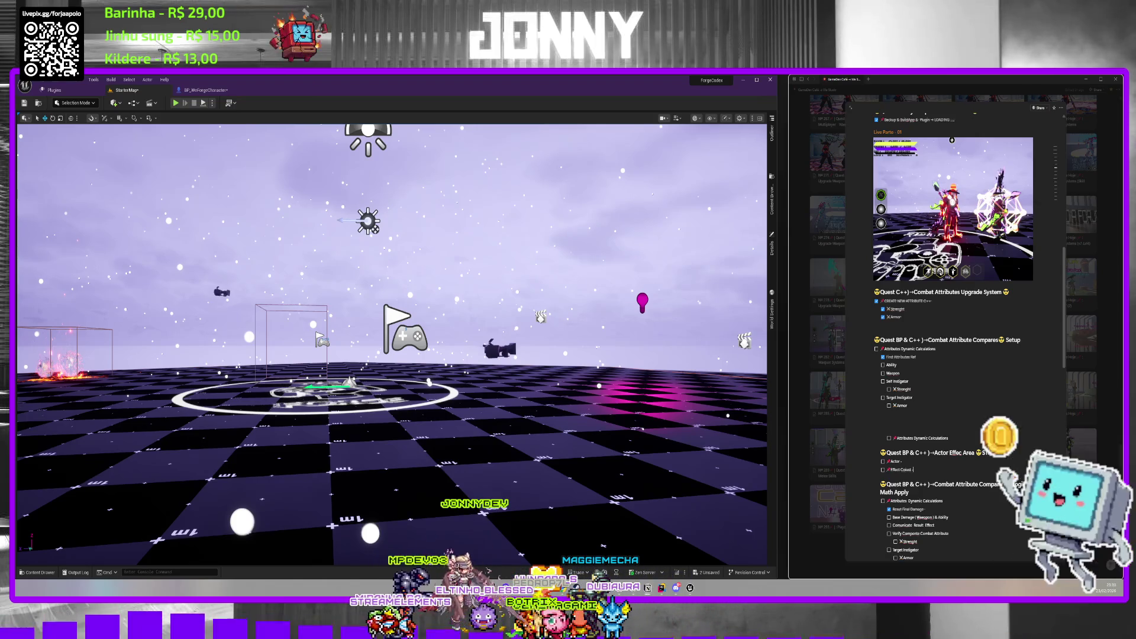
Add Magnitude Value and Sound to-dos, then select the Strenght and Armor lines
{"action": "key", "text": "Return"}
{"action": "type", "text": "Actor"}
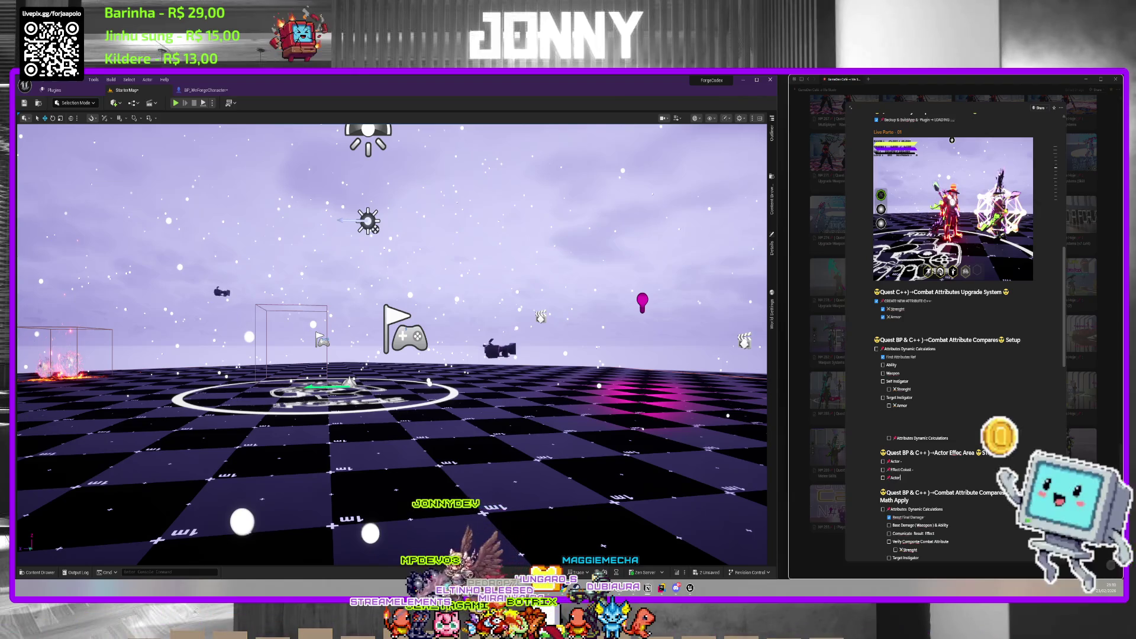
{"action": "key", "text": "BackSpace"}
{"action": "key", "text": "BackSpace"}
{"action": "key", "text": "BackSpace"}
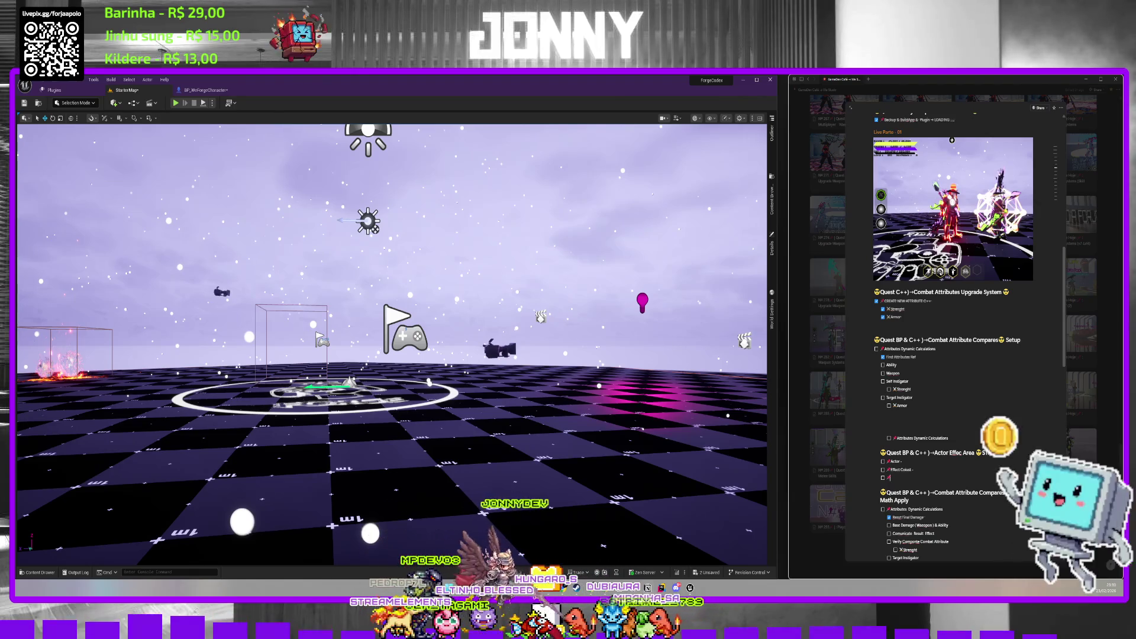
{"action": "type", "text": "A"}
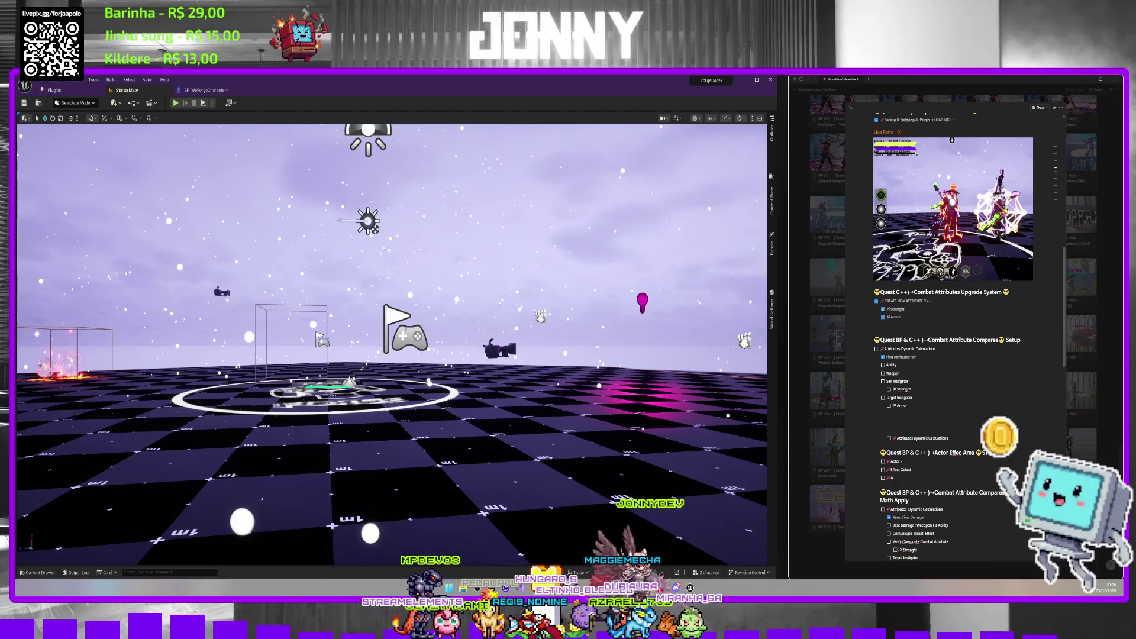
{"action": "key", "text": "BackSpace"}
{"action": "type", "text": "Magn"}
{"action": "type", "text": "it"}
{"action": "type", "text": "ude"}
{"action": "type", "text": " VCV"}
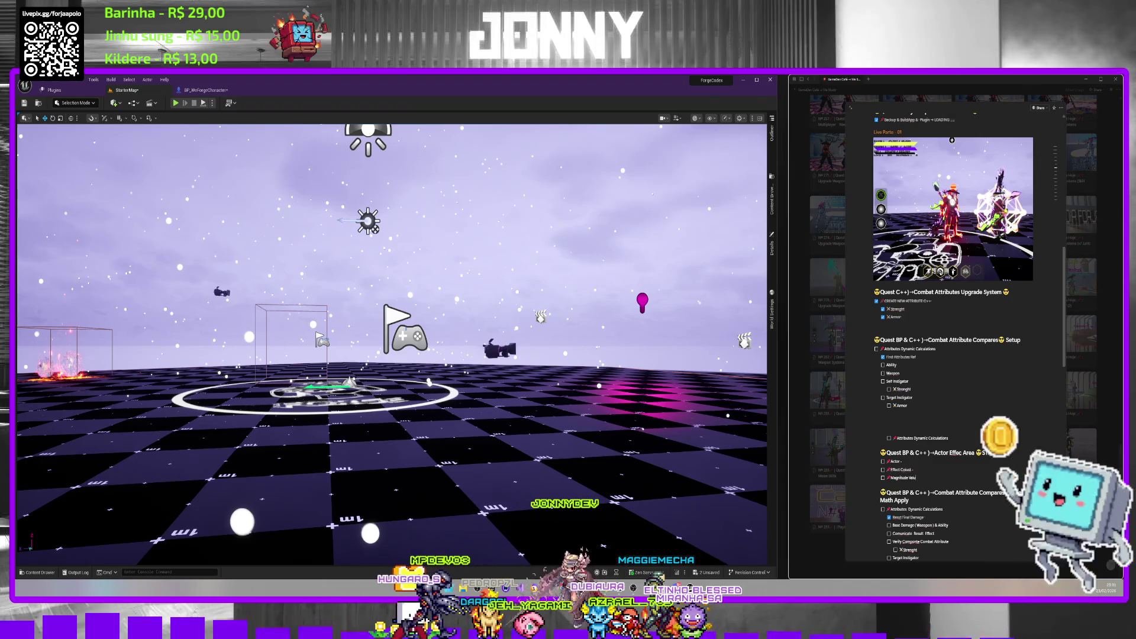
{"action": "key", "text": "Return"}
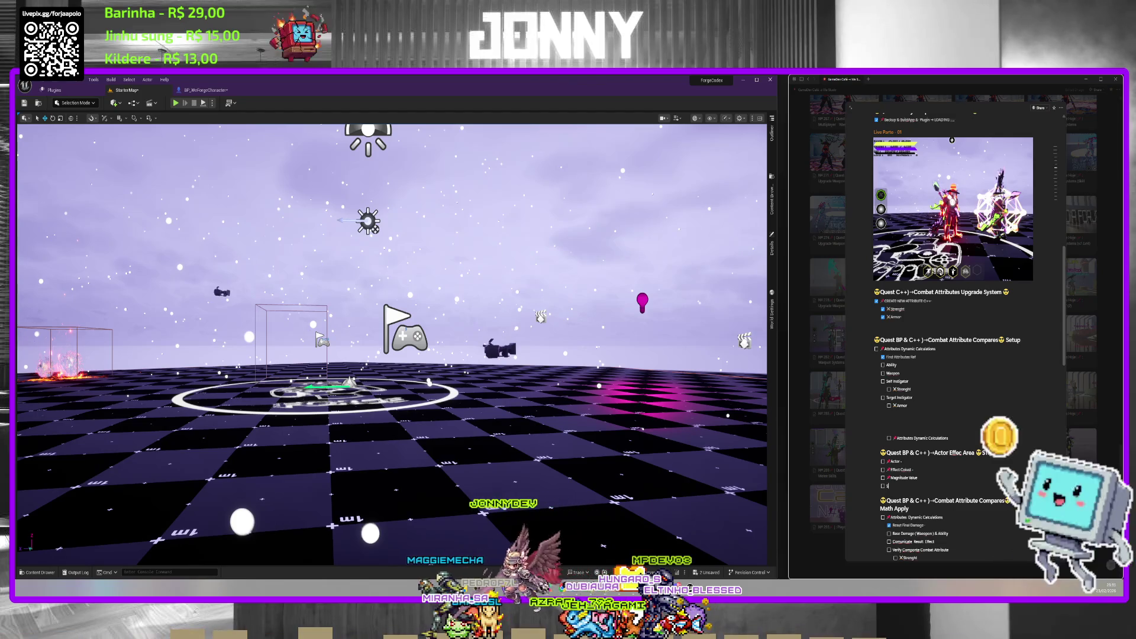
{"action": "type", "text": "Actor -"}
{"action": "type", "text": "ound F"}
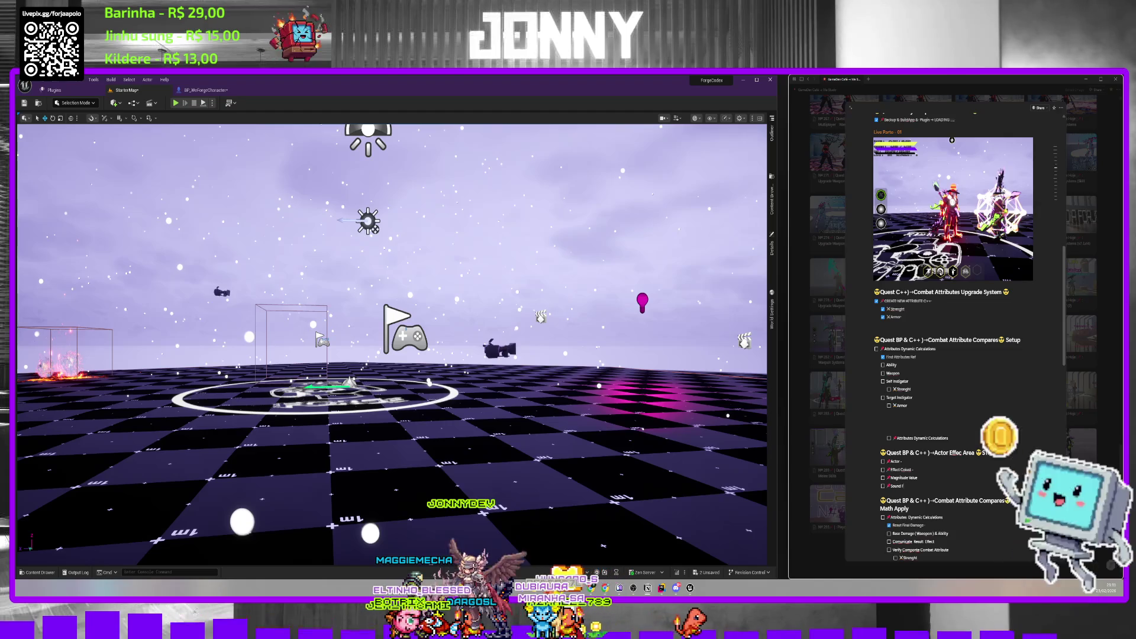
{"action": "left_click_drag", "start_coordinate": [915, 325], "coordinate": [878, 308]}
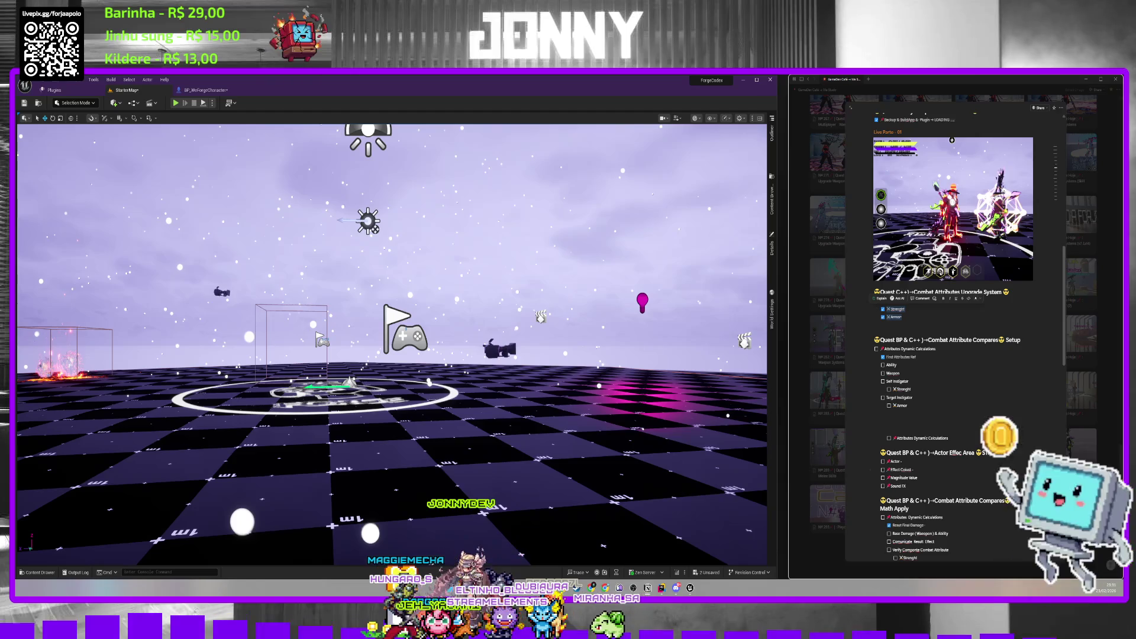
Paste the Strenght and Armor items under the Actor Effec Area heading
{"action": "left_click", "coordinate": [1036, 453]}
{"action": "key", "text": "Return"}
{"action": "key", "text": "ctrl+v"}
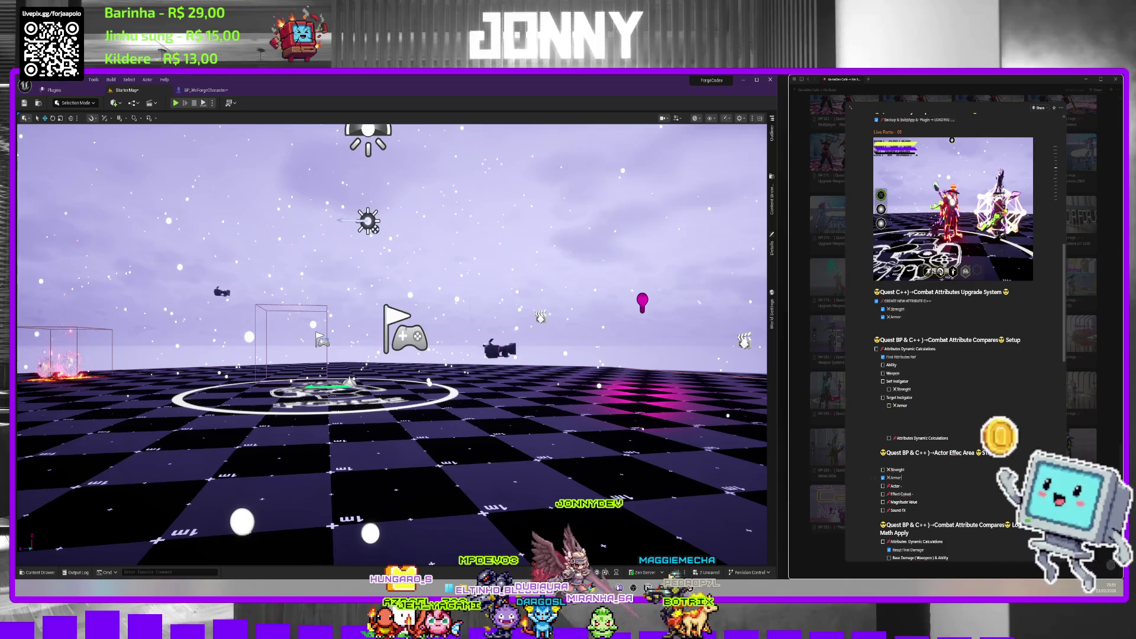
{"action": "left_click", "coordinate": [883, 478]}
{"action": "key", "text": "Return"}
{"action": "key", "text": "Return"}
{"action": "key", "text": "Return"}
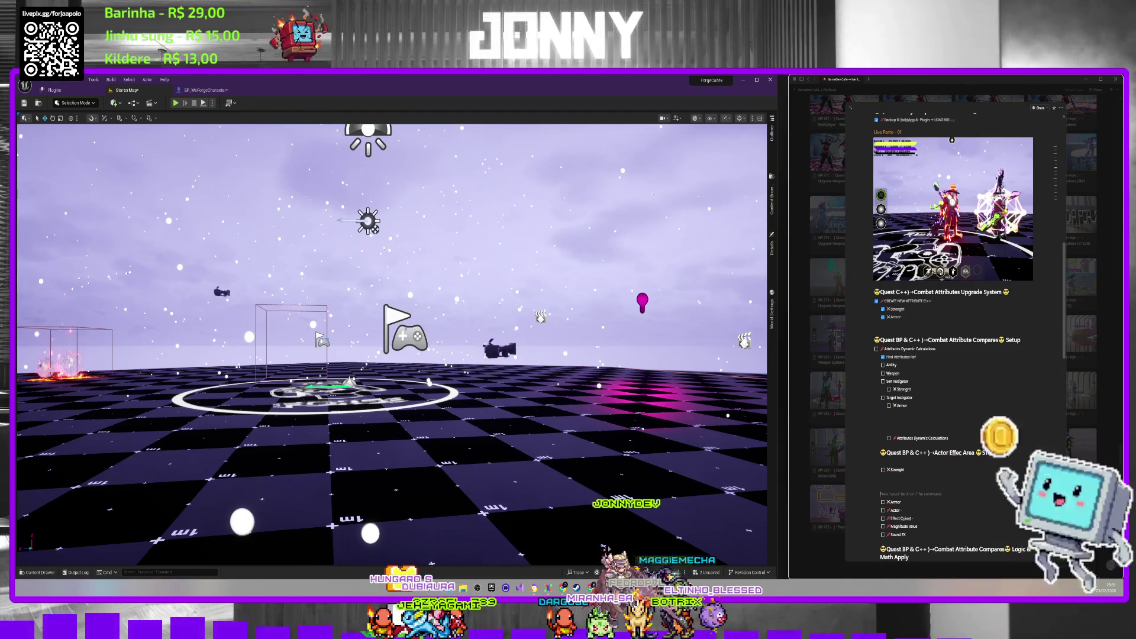
{"action": "scroll", "coordinate": [953, 332], "scroll_direction": "down", "scroll_amount": 1}
{"action": "mouse_move", "coordinate": [886, 493]}
{"action": "left_mouse_down"}
{"action": "mouse_move", "coordinate": [906, 510]}
{"action": "mouse_move", "coordinate": [878, 481]}
{"action": "left_mouse_up"}
Paste the four to-dos indented under Strenght and indent the copies under Armor
{"action": "left_click", "coordinate": [871, 455]}
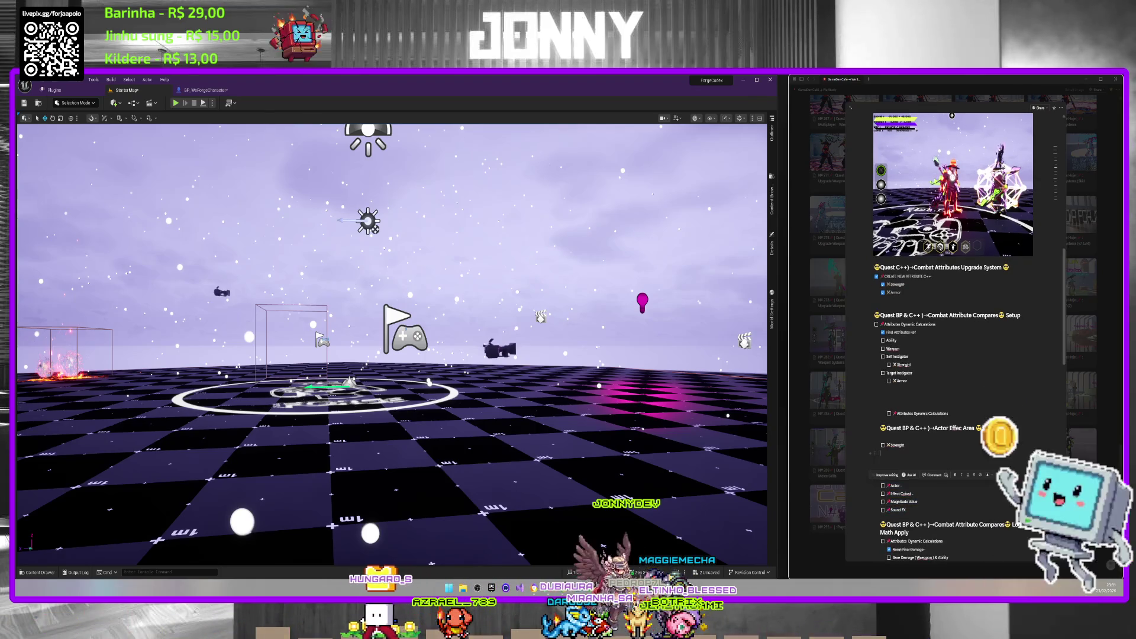
{"action": "key", "text": "Tab"}
{"action": "key", "text": "ctrl+v"}
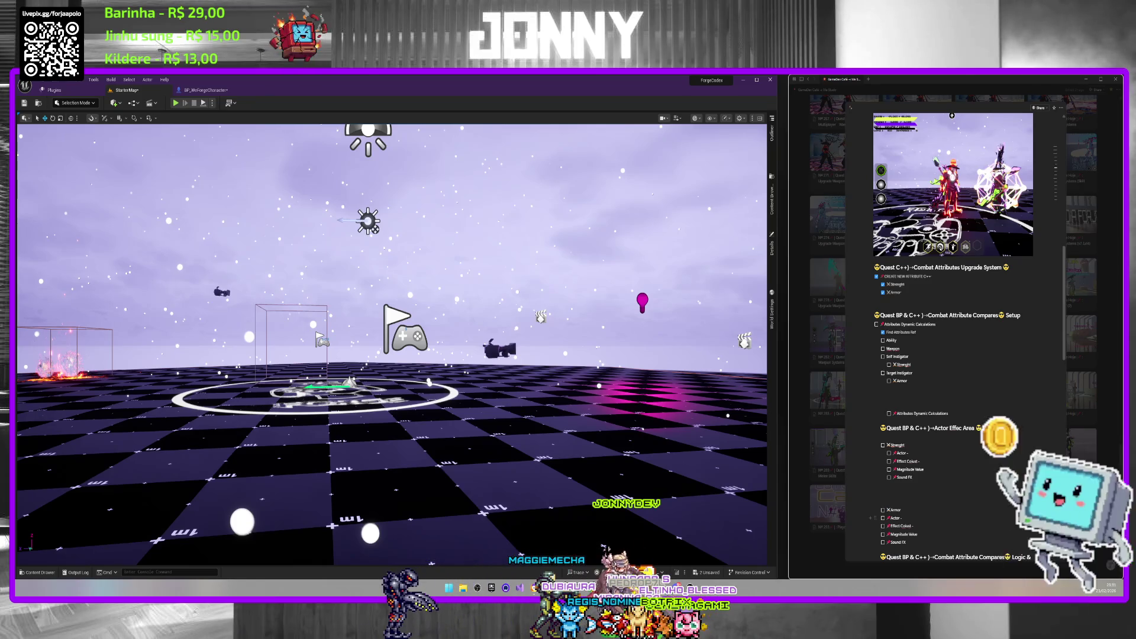
{"action": "scroll", "coordinate": [953, 326], "scroll_direction": "down", "scroll_amount": 5}
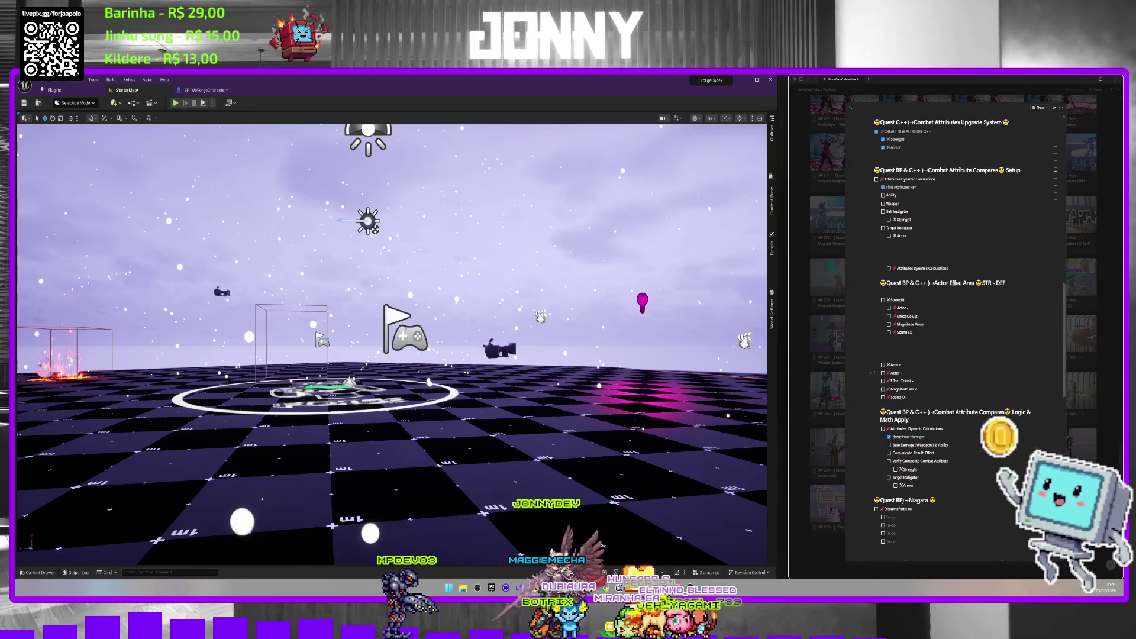
{"action": "left_click_drag", "start_coordinate": [890, 373], "coordinate": [907, 398]}
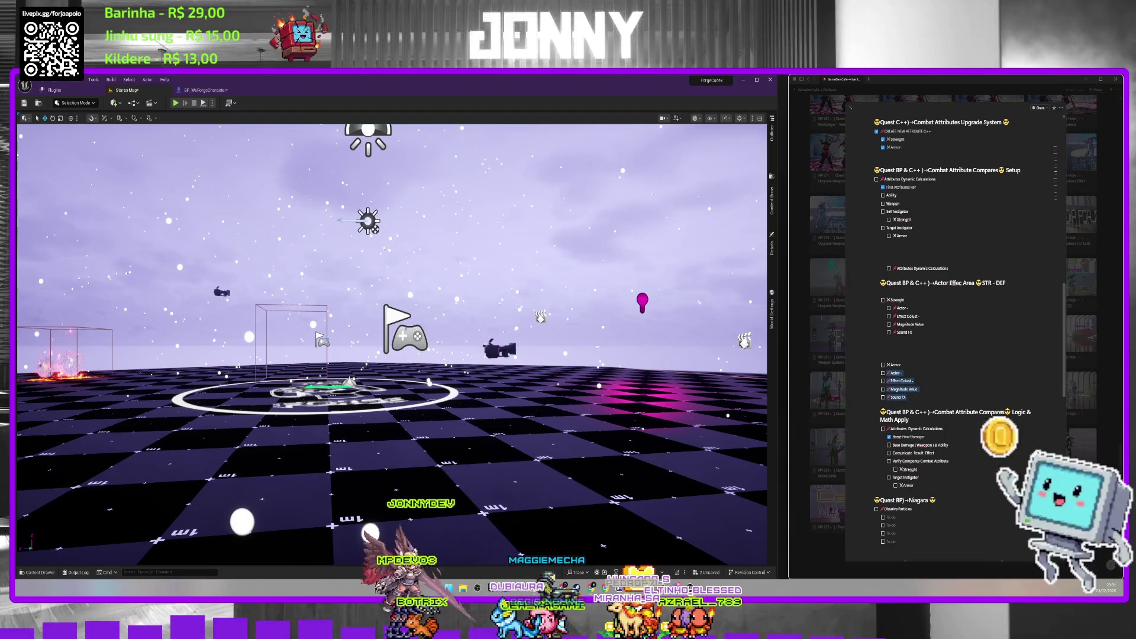
{"action": "key", "text": "Tab"}
{"action": "scroll", "coordinate": [953, 332], "scroll_direction": "up", "scroll_amount": 2}
{"action": "scroll", "coordinate": [953, 331], "scroll_direction": "up", "scroll_amount": 2}
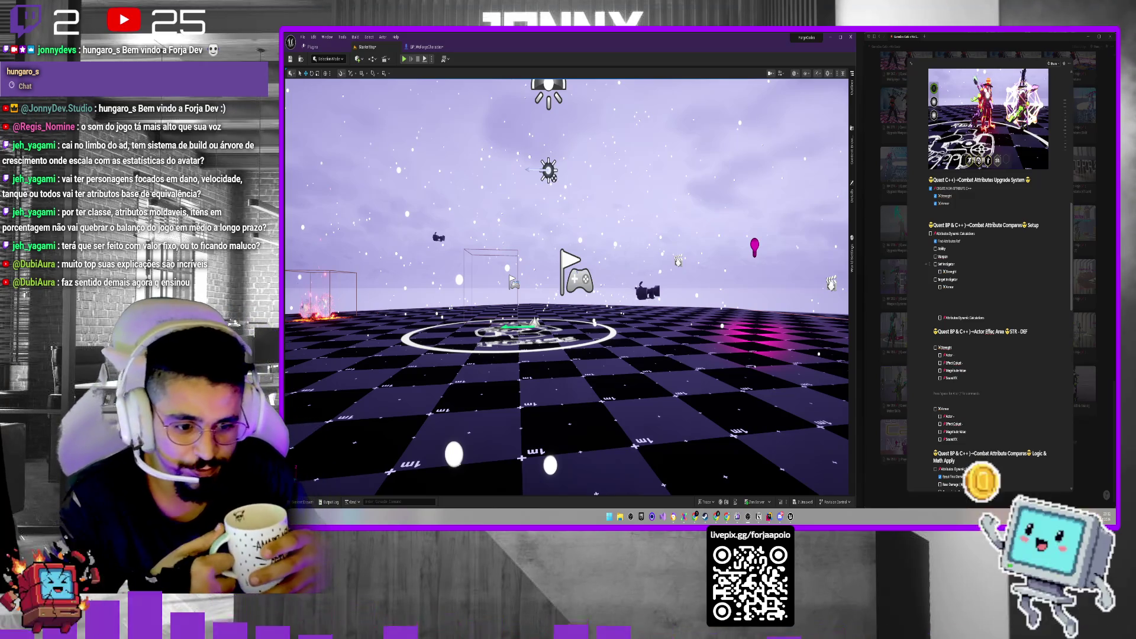
Scroll the Notion notes down to the later quest entries
{"action": "scroll", "coordinate": [989, 278], "scroll_direction": "down", "scroll_amount": 5}
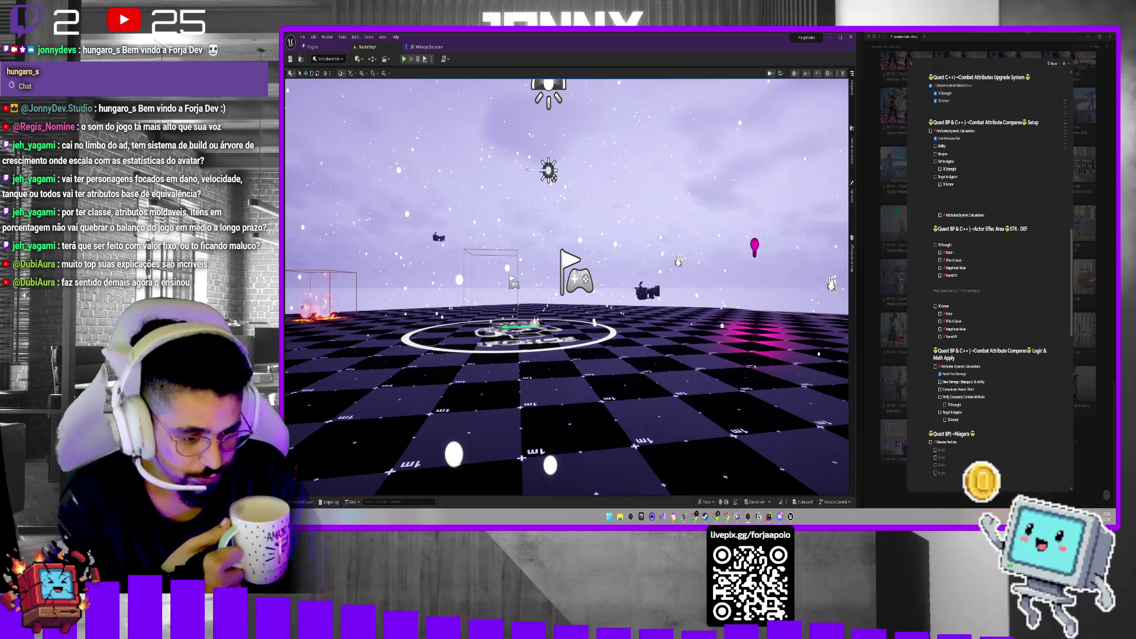
{"action": "scroll", "coordinate": [989, 279], "scroll_direction": "down", "scroll_amount": 3}
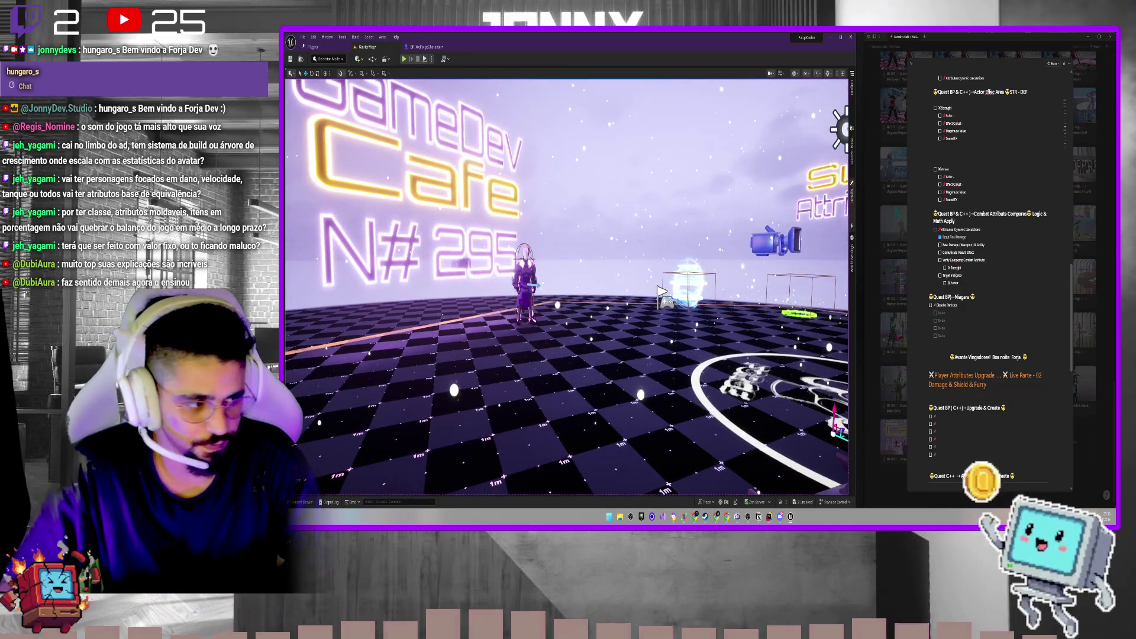
Open the live stream's settings in YouTube Studio and start typing the Area Effect timestamp line
{"action": "key", "text": "alt+Tab"}
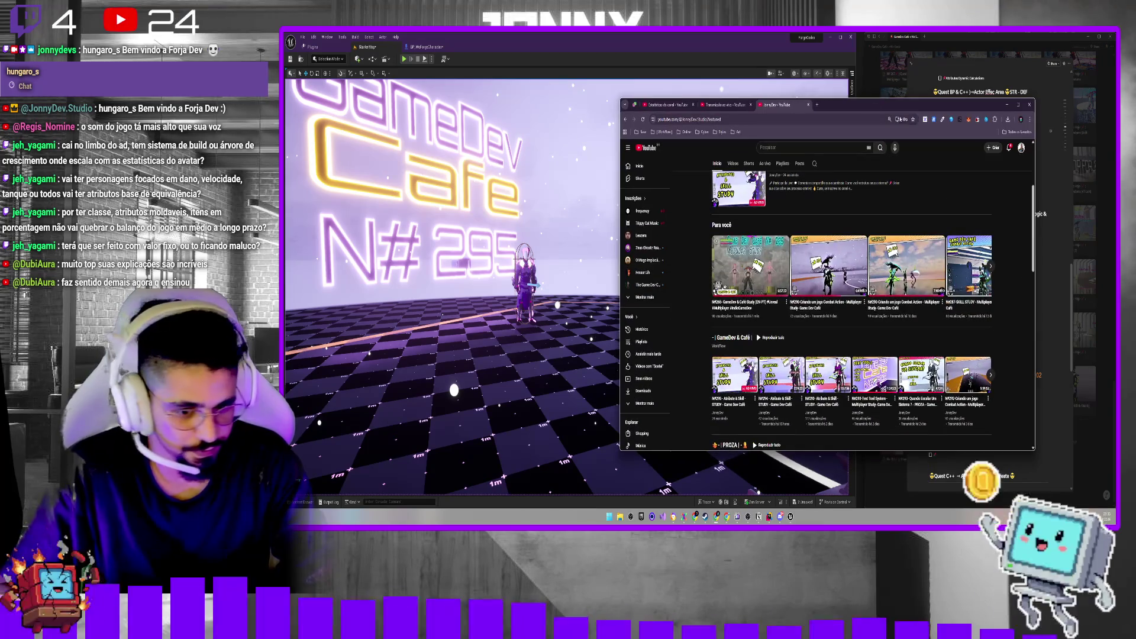
{"action": "left_click", "coordinate": [725, 105]}
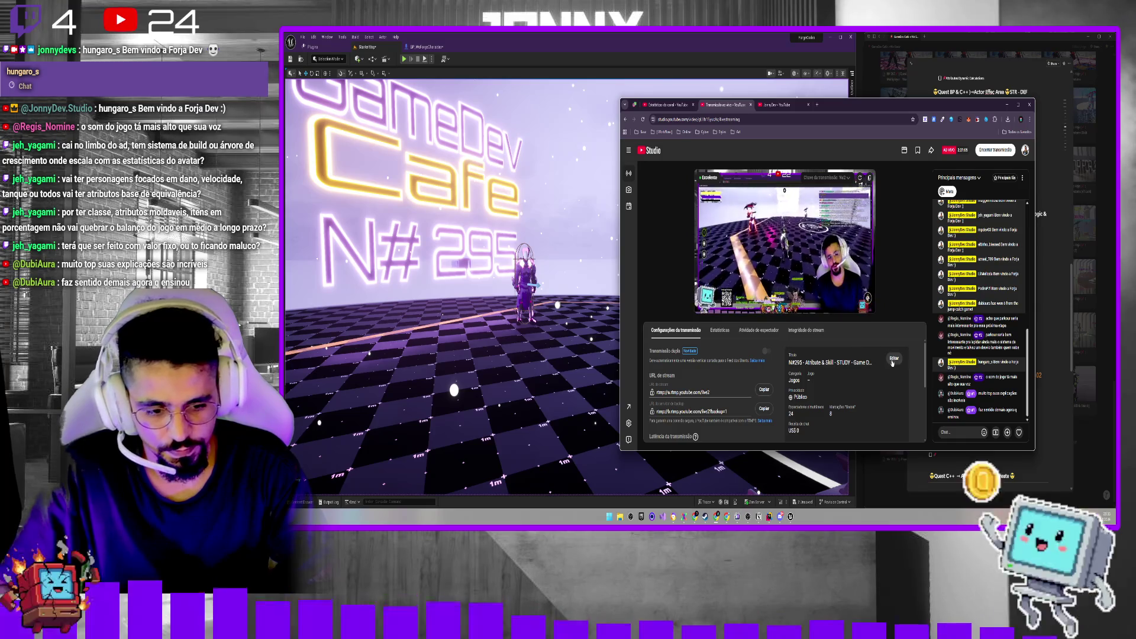
{"action": "left_click", "coordinate": [894, 358]}
{"action": "scroll", "coordinate": [852, 308], "scroll_direction": "down", "scroll_amount": 2}
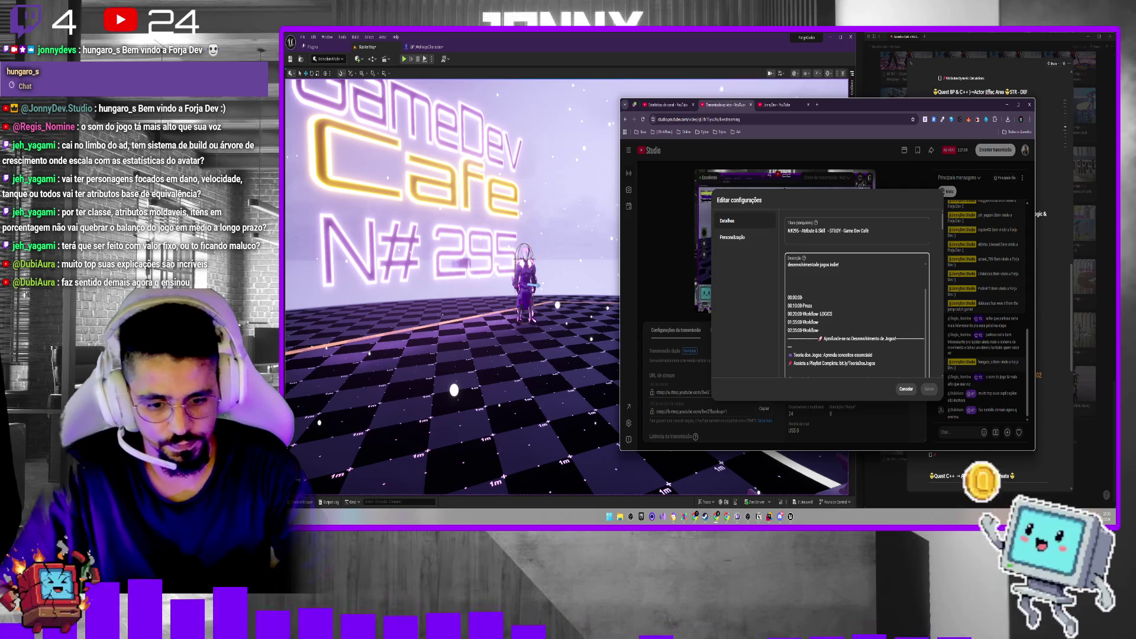
{"action": "type", "text": "0"}
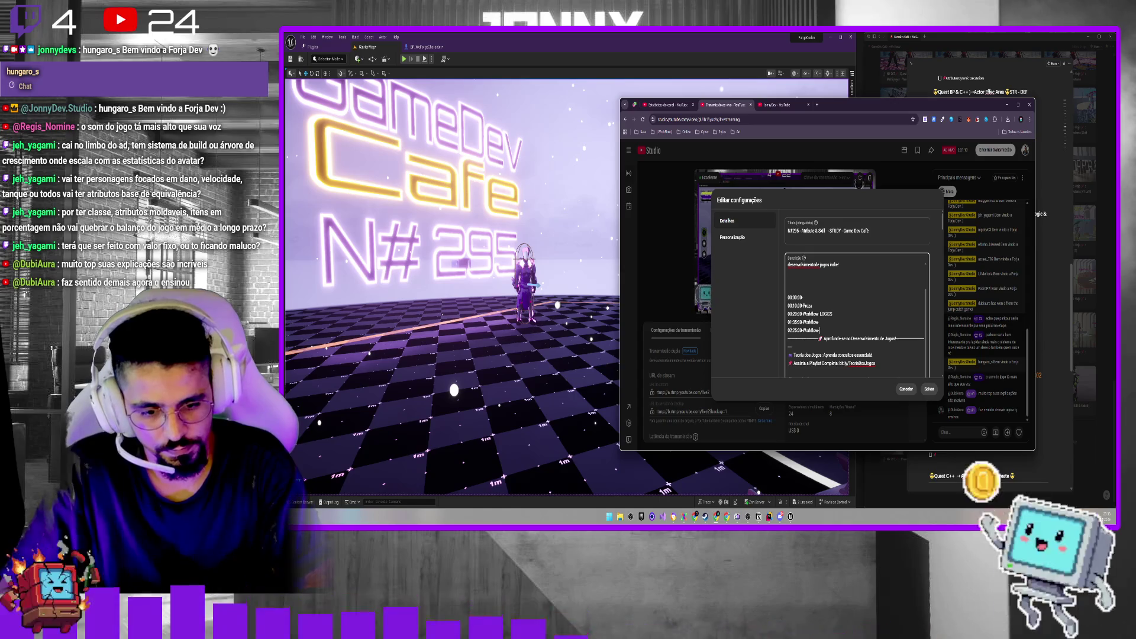
{"action": "type", "text": "A"}
{"action": "type", "text": "E"}
{"action": "type", "text": "rea Ef"}
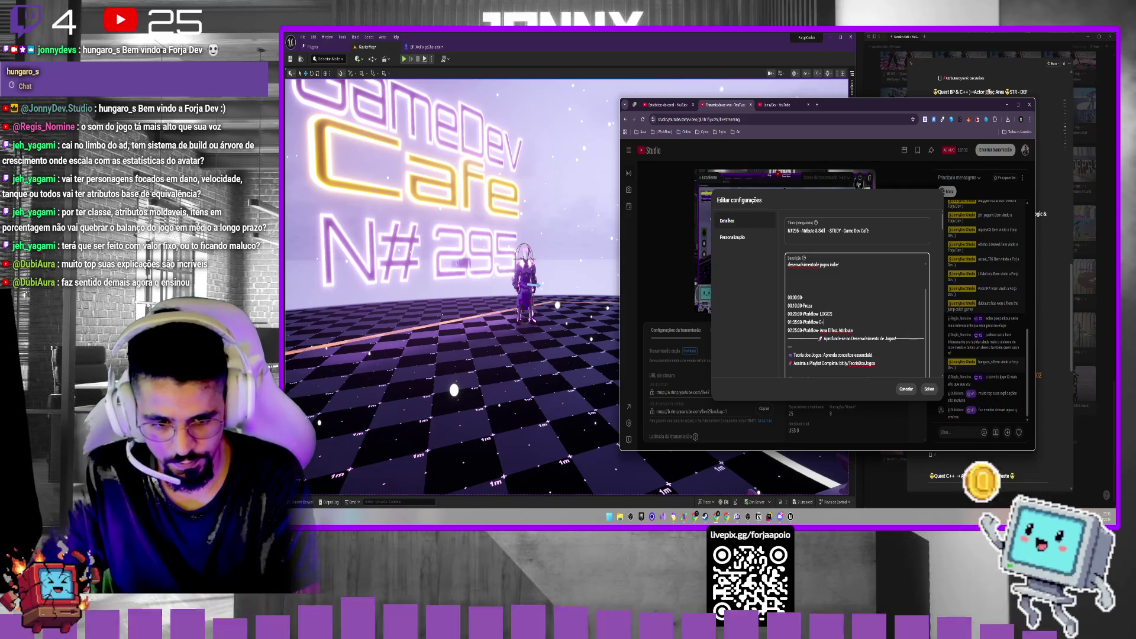
Complete the 01:35:00 line as 'Workflow C++ Attribute Create'
{"action": "type", "text": "@"}
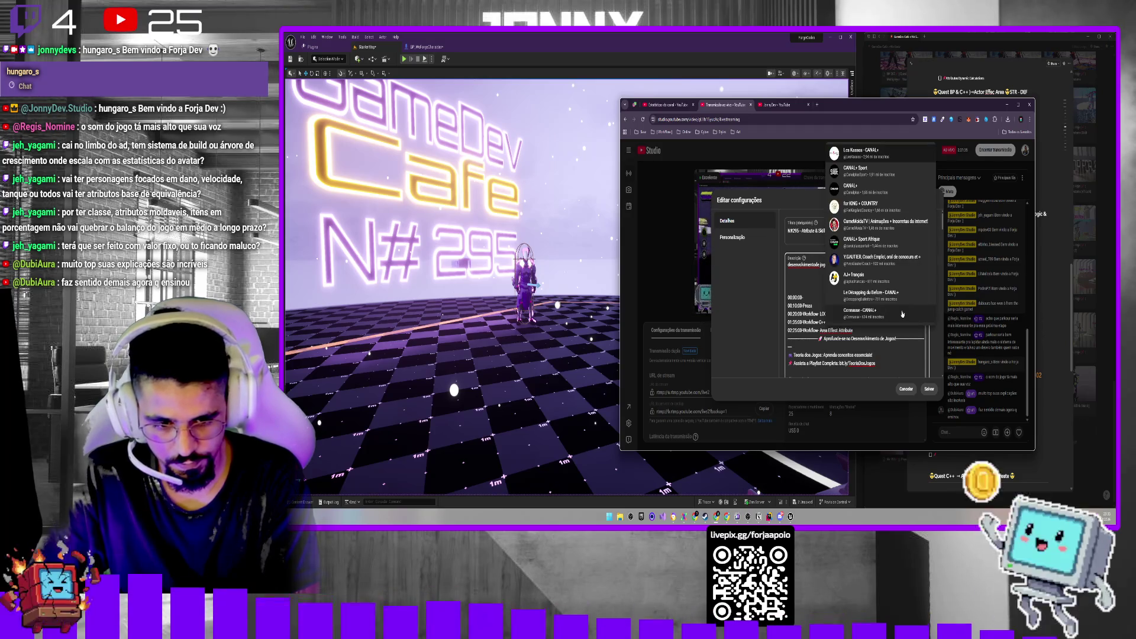
{"action": "key", "text": "BackSpace"}
{"action": "type", "text": "ttribute Create"}
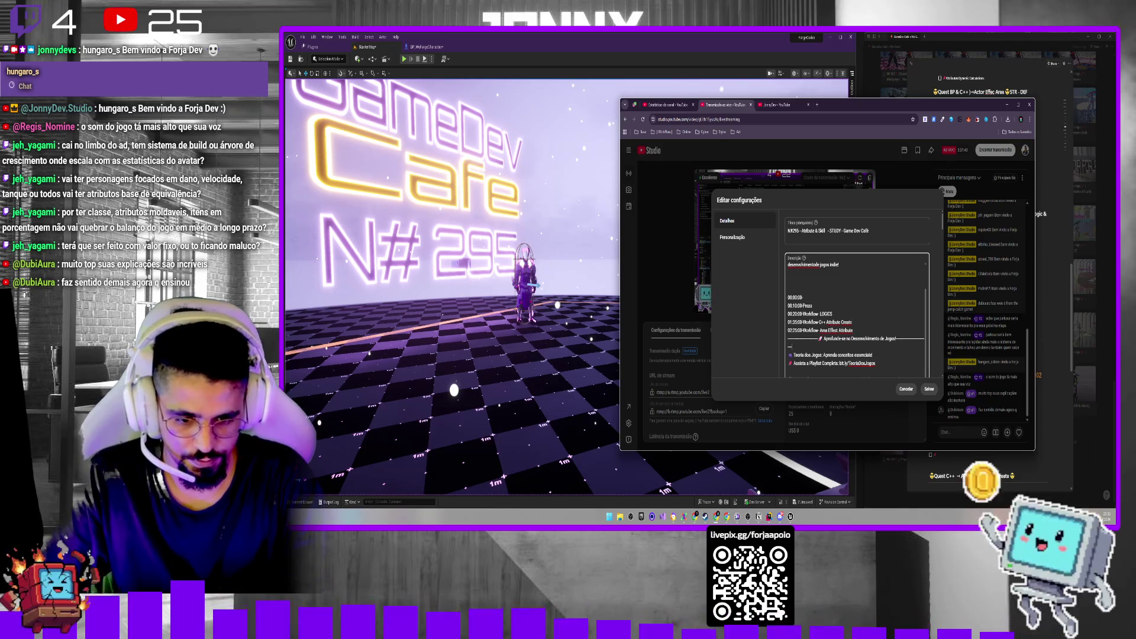
{"action": "key", "text": "Return"}
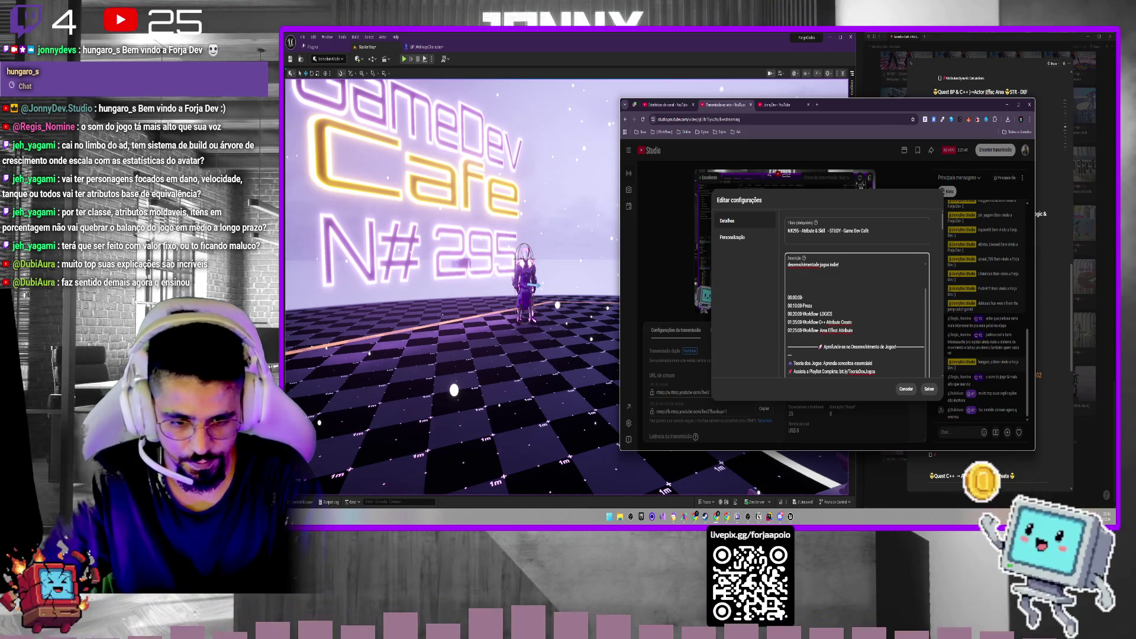
Copy the 02:25:00-Workflow prefix and paste it onto a new line below
{"action": "key", "text": "shift+Up"}
{"action": "key", "text": "shift+Up"}
{"action": "key", "text": "shift+Up"}
{"action": "key", "text": "shift+Down"}
{"action": "key", "text": "shift+Down"}
{"action": "key", "text": "shift+Down"}
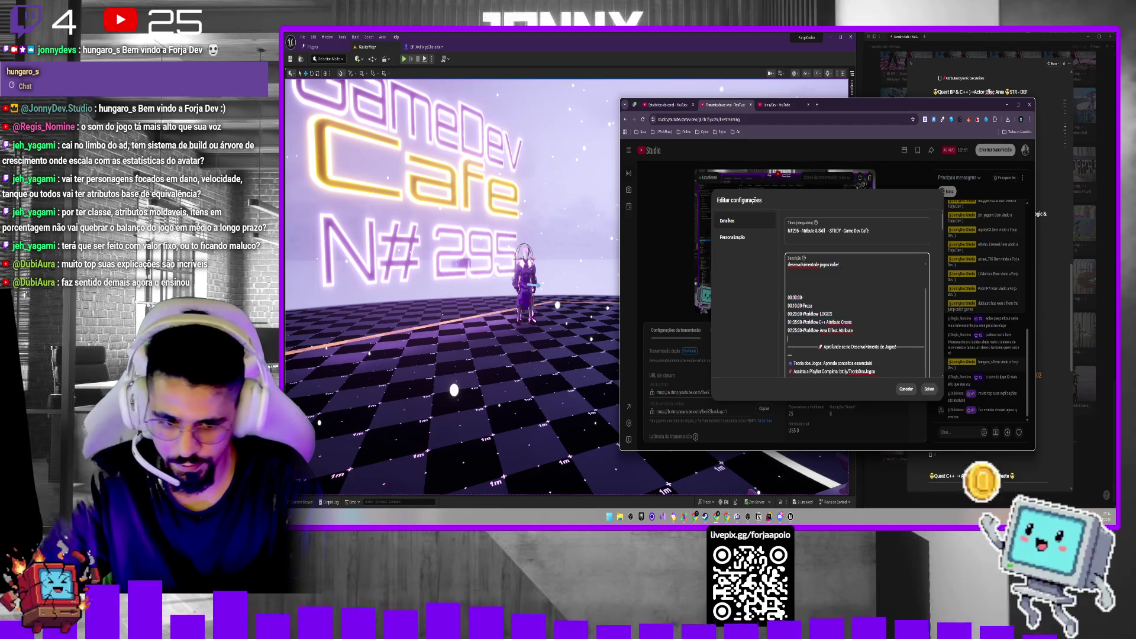
{"action": "key", "text": "shift+Up"}
{"action": "key", "text": "shift+Up"}
{"action": "key", "text": "shift+Up"}
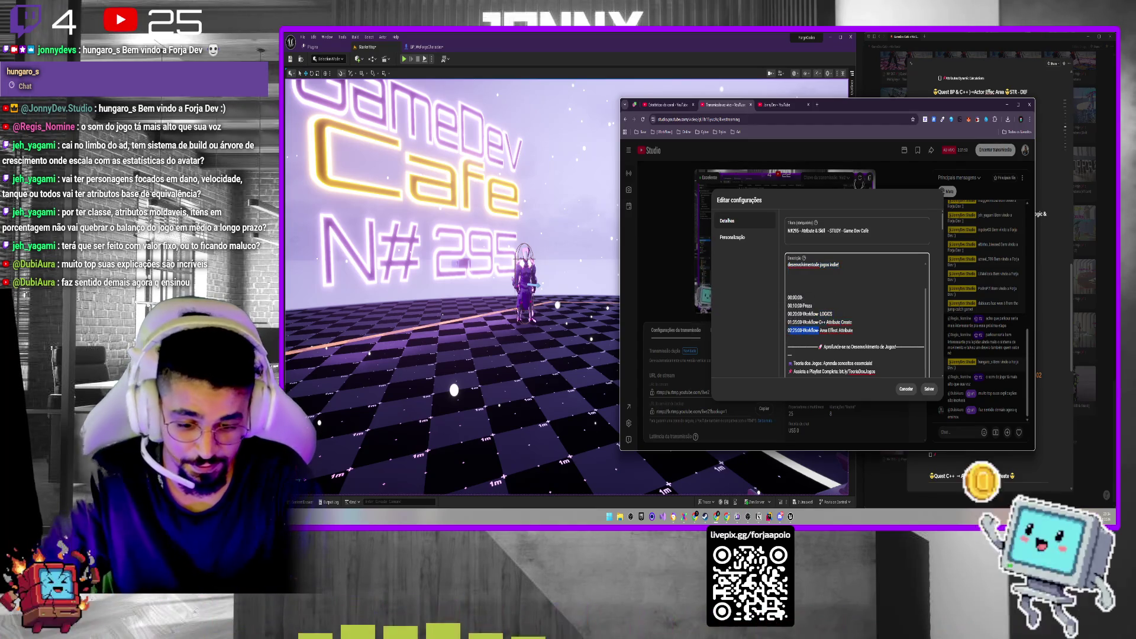
{"action": "key", "text": "shift+Down"}
{"action": "key", "text": "shift+Down"}
{"action": "key", "text": "shift+Down"}
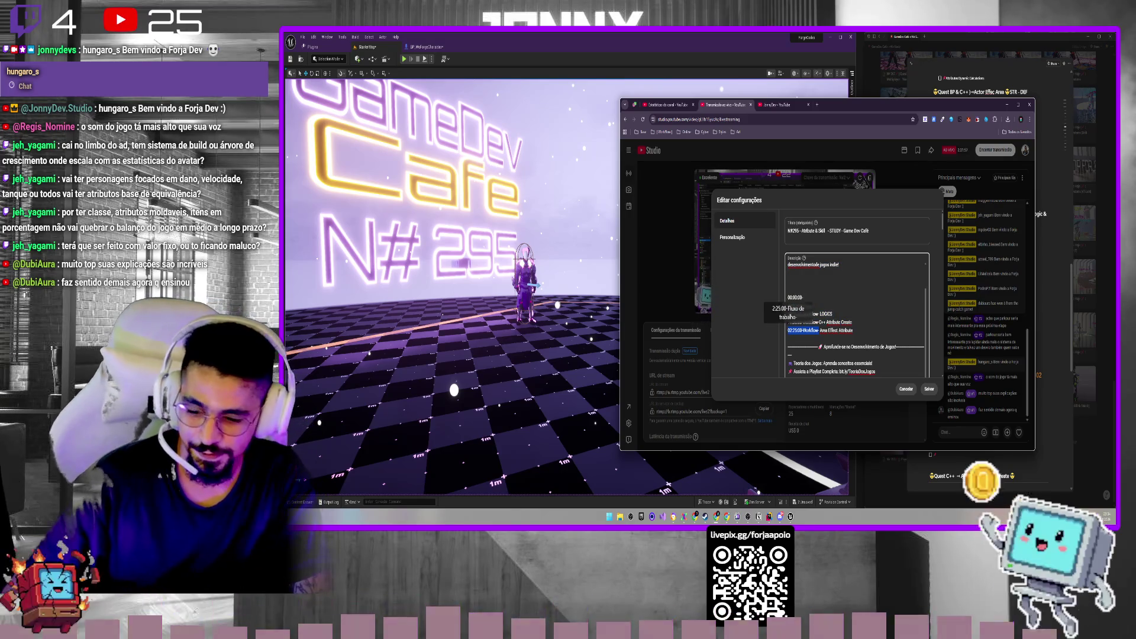
{"action": "key", "text": "End"}
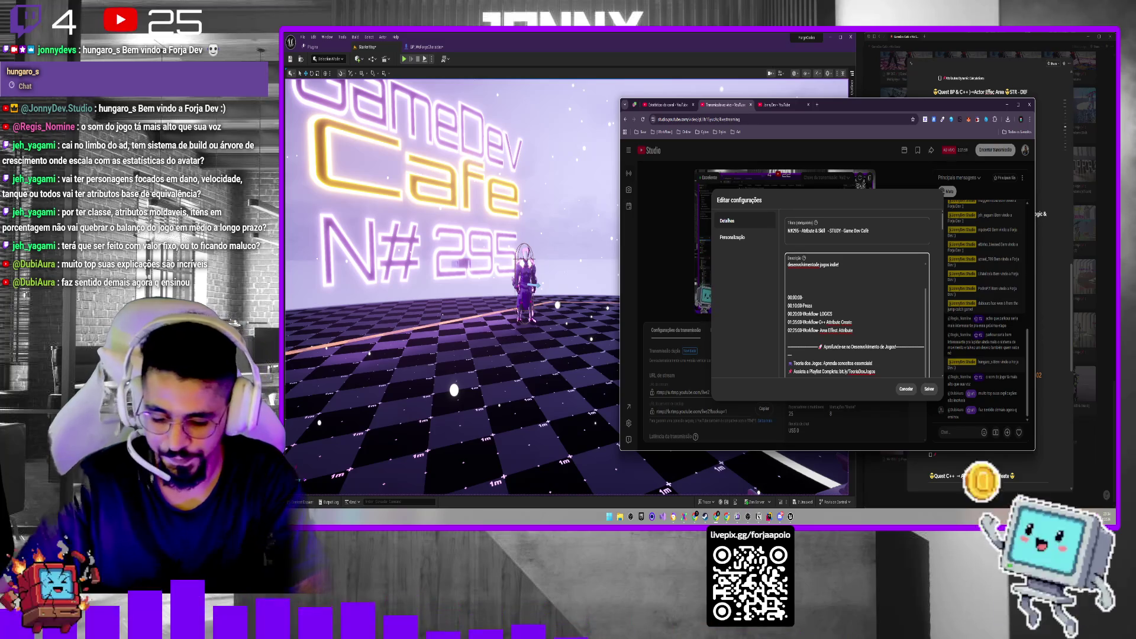
{"action": "key", "text": "Return"}
{"action": "key", "text": "ctrl+v"}
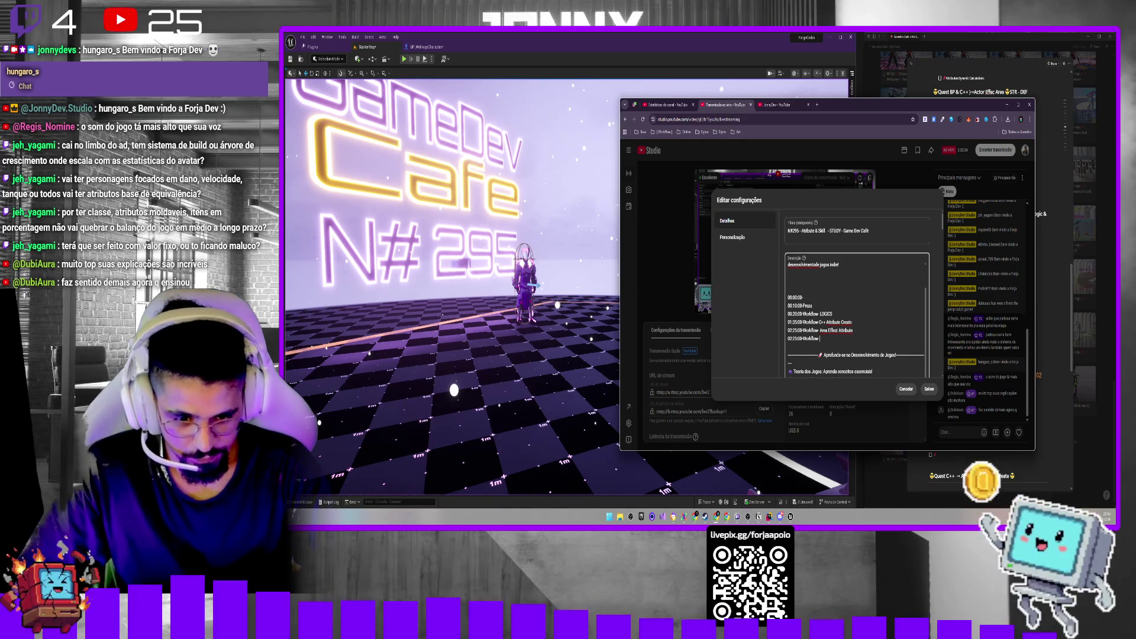
Change the new line to 03:00:00-Workflow Calculate SubAttributes, save the description, and return to Unreal
{"action": "key", "text": "Return"}
{"action": "key", "text": "BackSpace"}
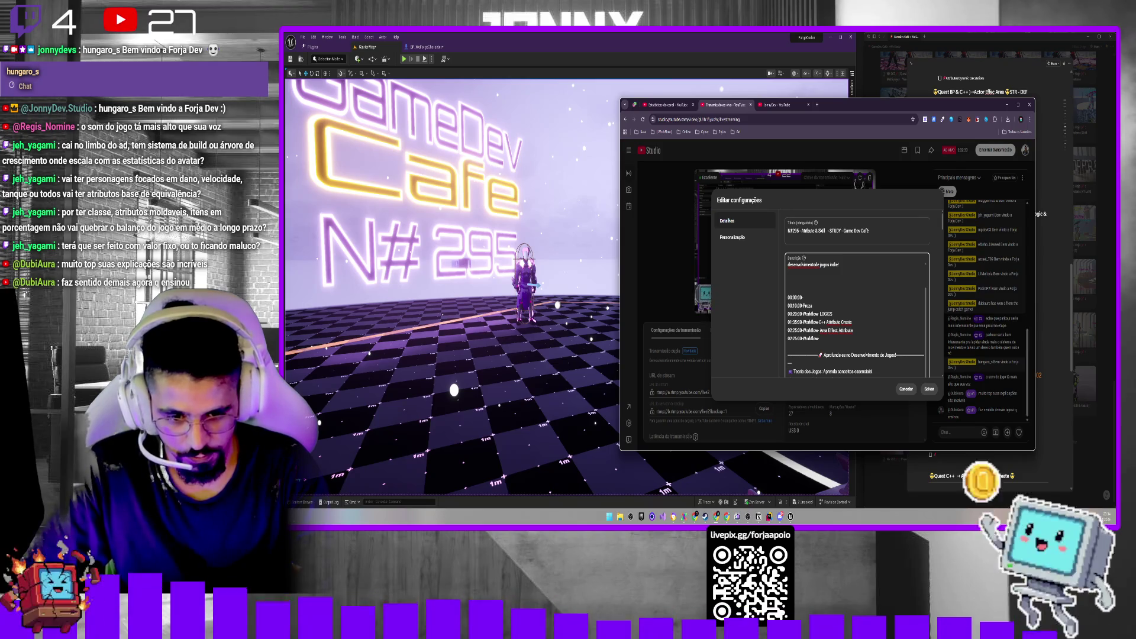
{"action": "type", "text": "3"}
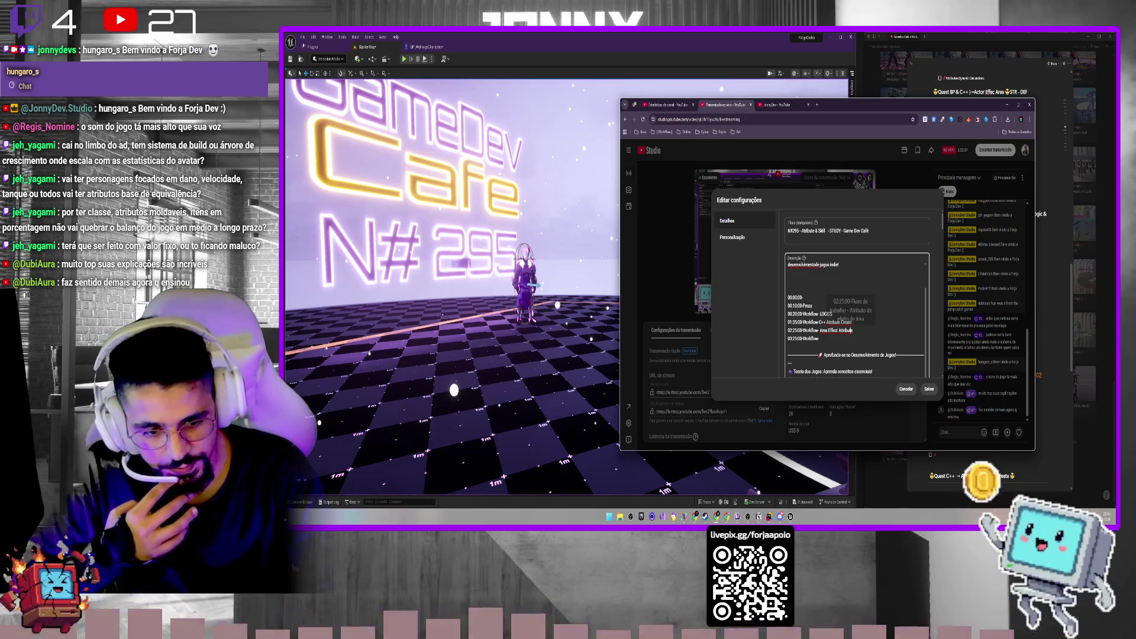
{"action": "mouse_move", "coordinate": [817, 331]}
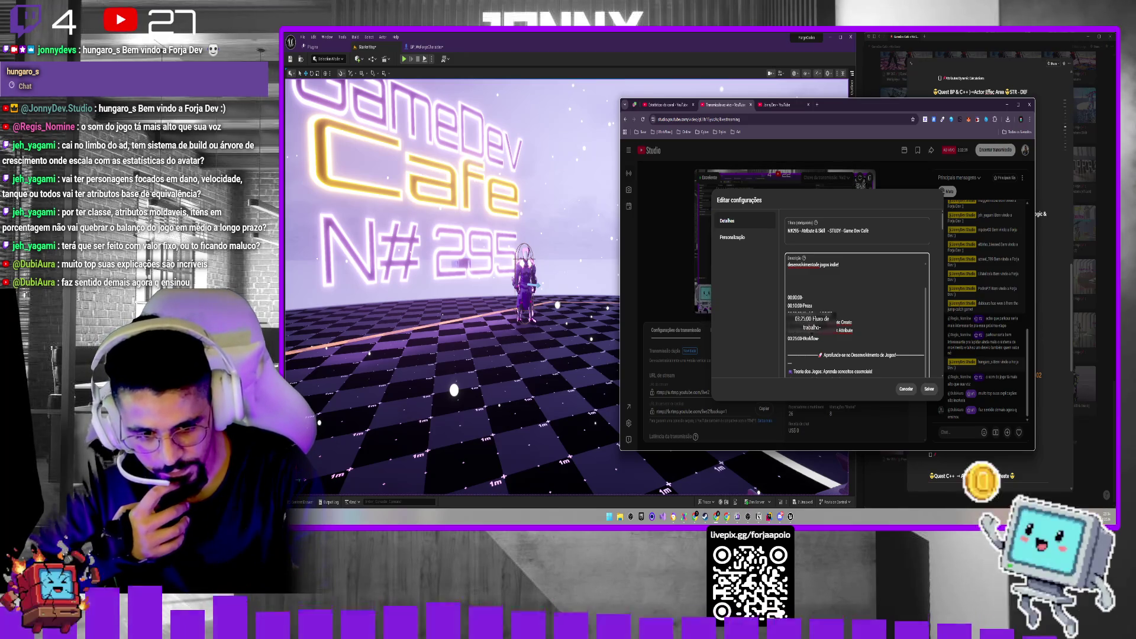
{"action": "key", "text": "BackSpace"}
{"action": "key", "text": "BackSpace"}
{"action": "key", "text": "BackSpace"}
{"action": "type", "text": "00:"}
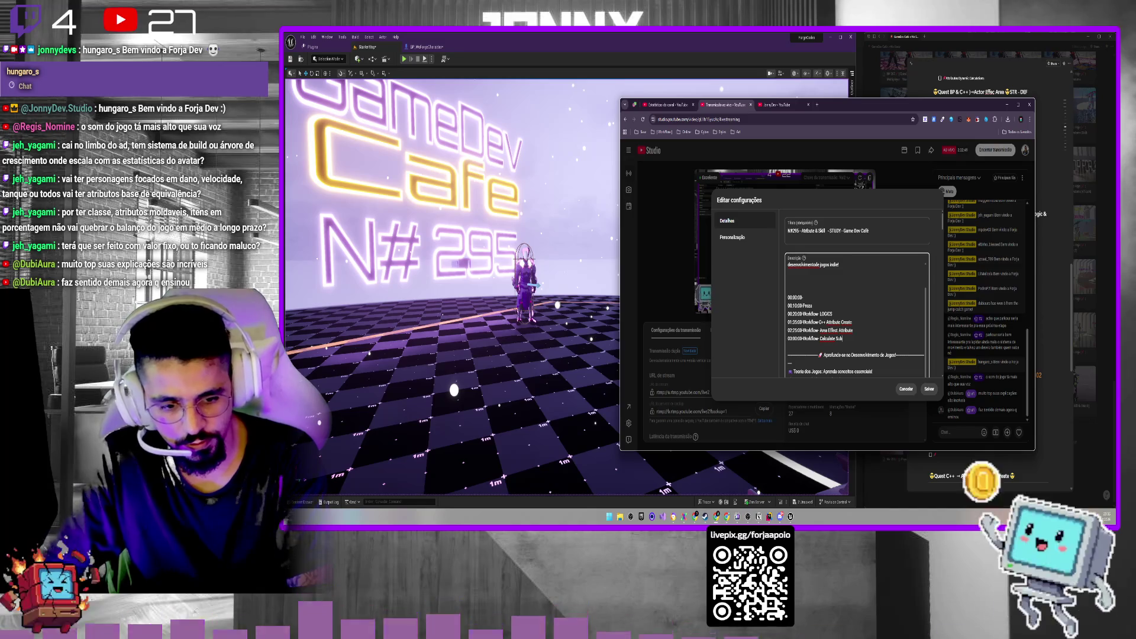
{"action": "type", "text": "ttributes"}
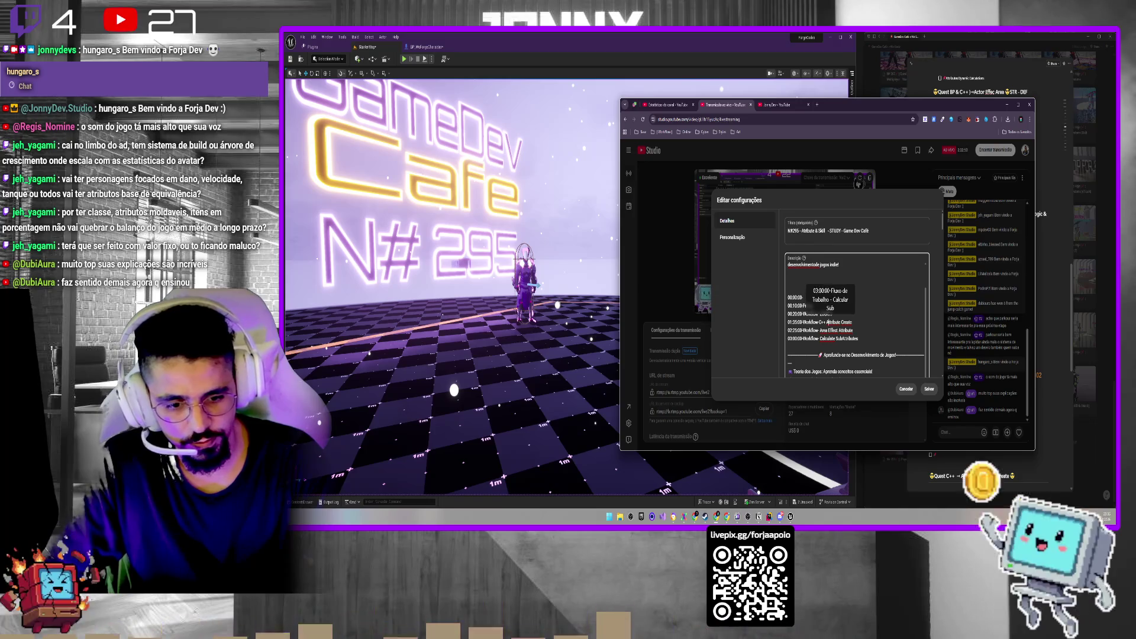
{"action": "type", "text": "Sub"}
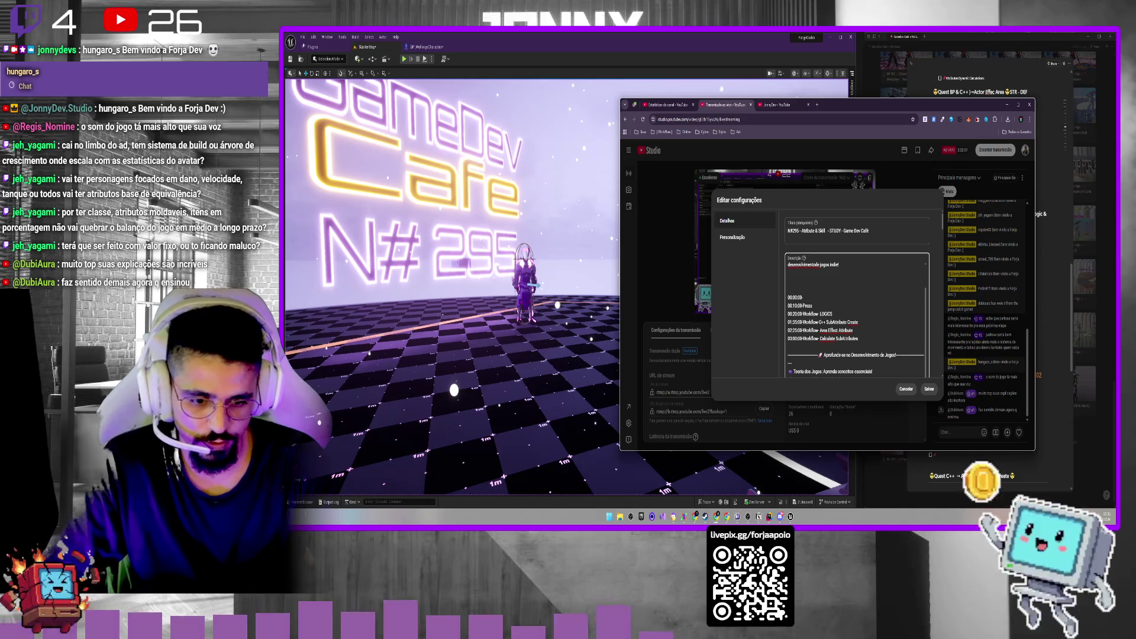
{"action": "left_click", "coordinate": [927, 389]}
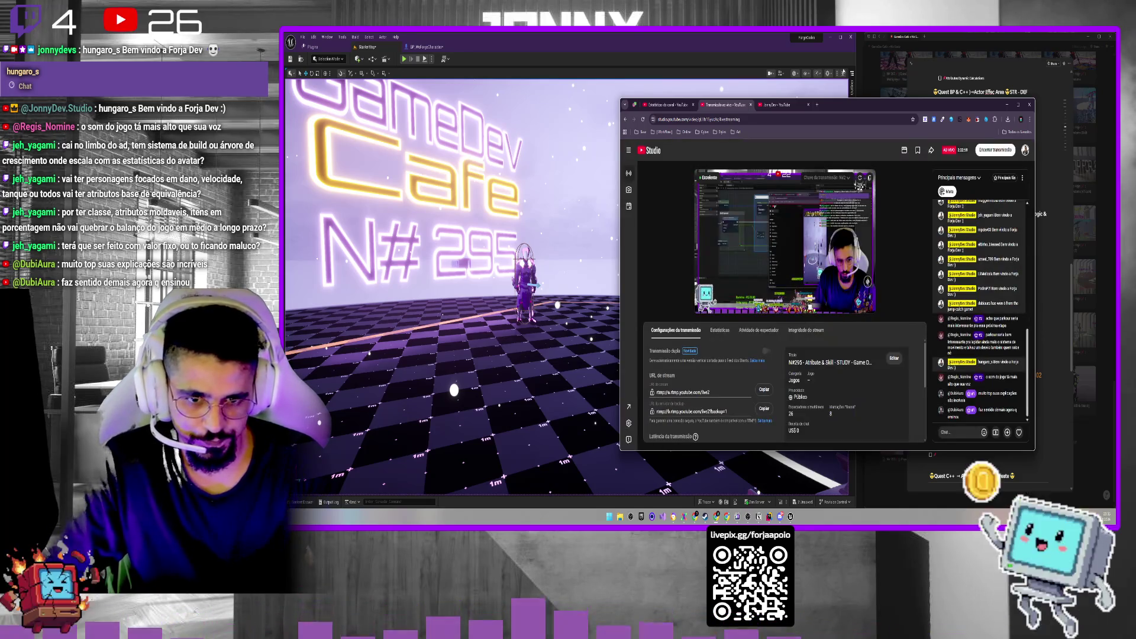
{"action": "key", "text": "super+Down"}
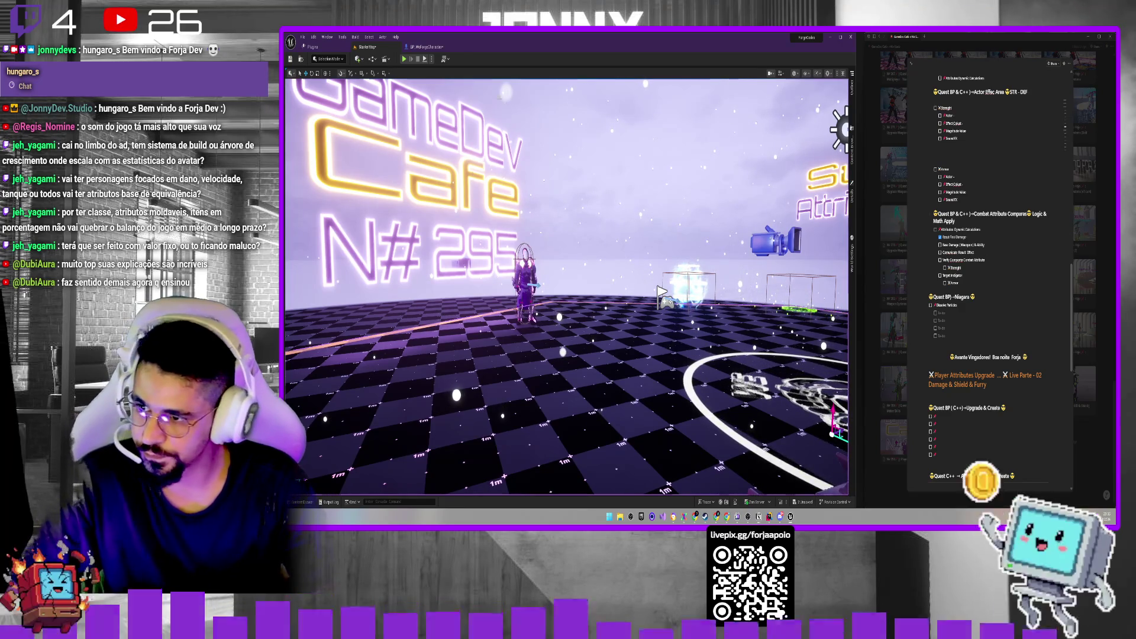
Select the glowing orb actor, focus the view on it, and bring up the Content Drawer
{"action": "key", "text": "f"}
{"action": "left_click_drag", "start_coordinate": [568, 284], "coordinate": [575, 253]}
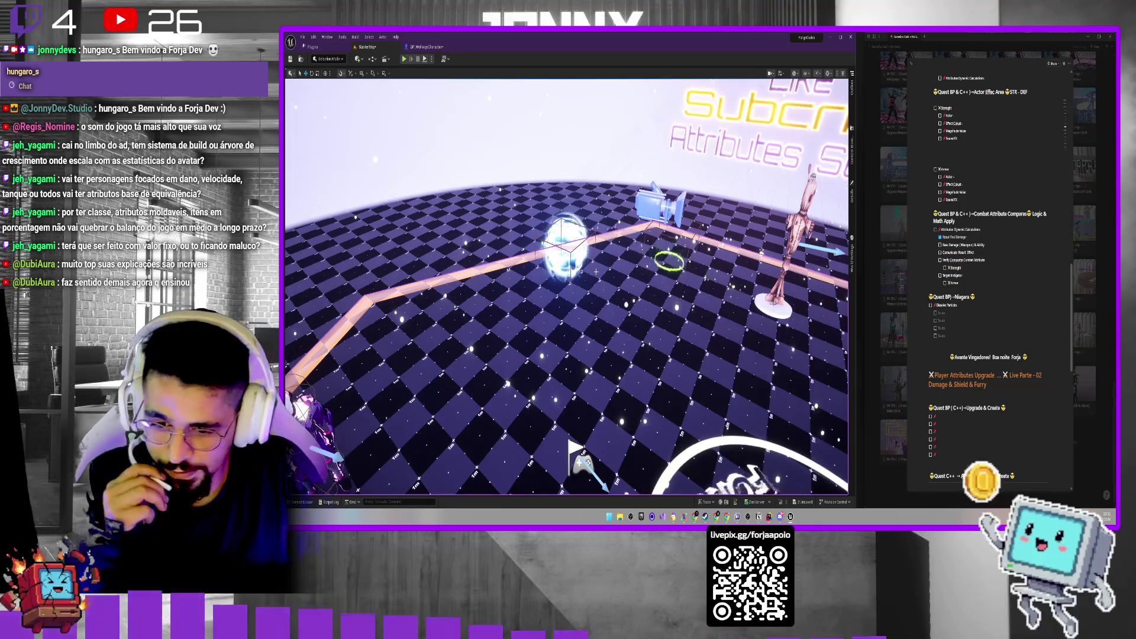
{"action": "left_click", "coordinate": [573, 253]}
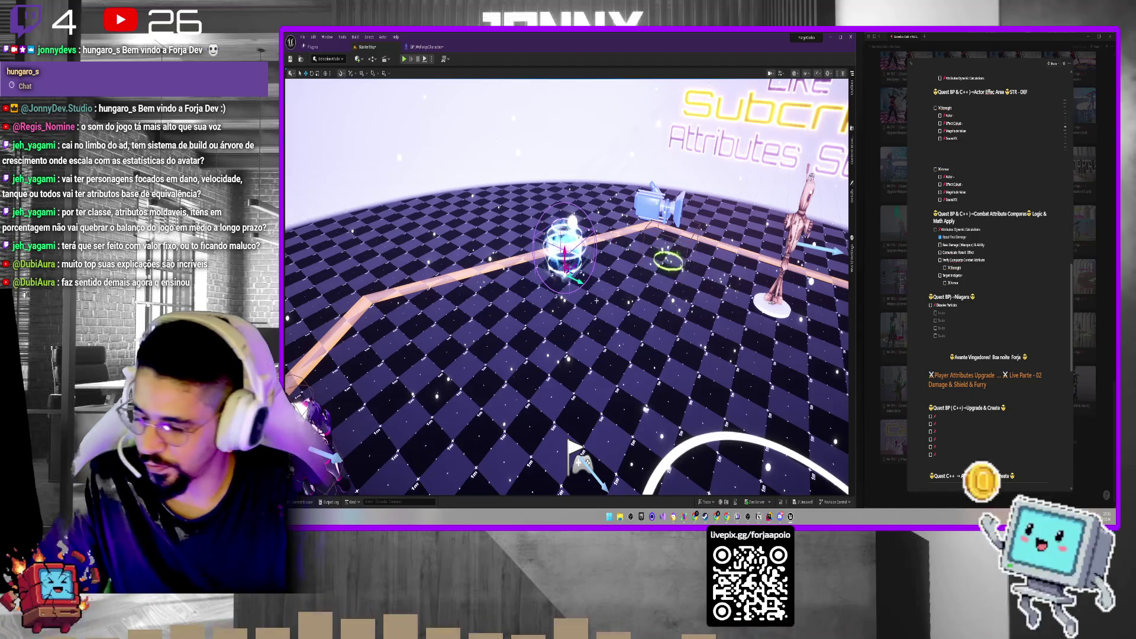
{"action": "left_click_drag", "start_coordinate": [605, 288], "coordinate": [640, 279]}
{"action": "key", "text": "f"}
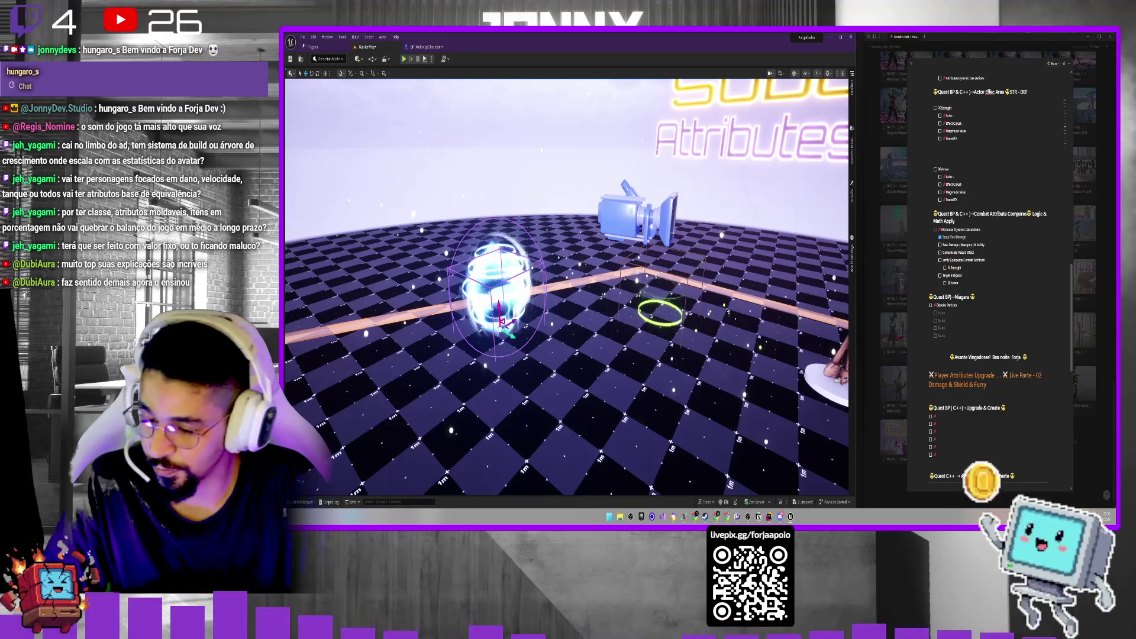
{"action": "mouse_move", "coordinate": [769, 154]}
{"action": "left_mouse_down"}
{"action": "mouse_move", "coordinate": [829, 154]}
{"action": "mouse_move", "coordinate": [799, 153]}
{"action": "left_mouse_up"}
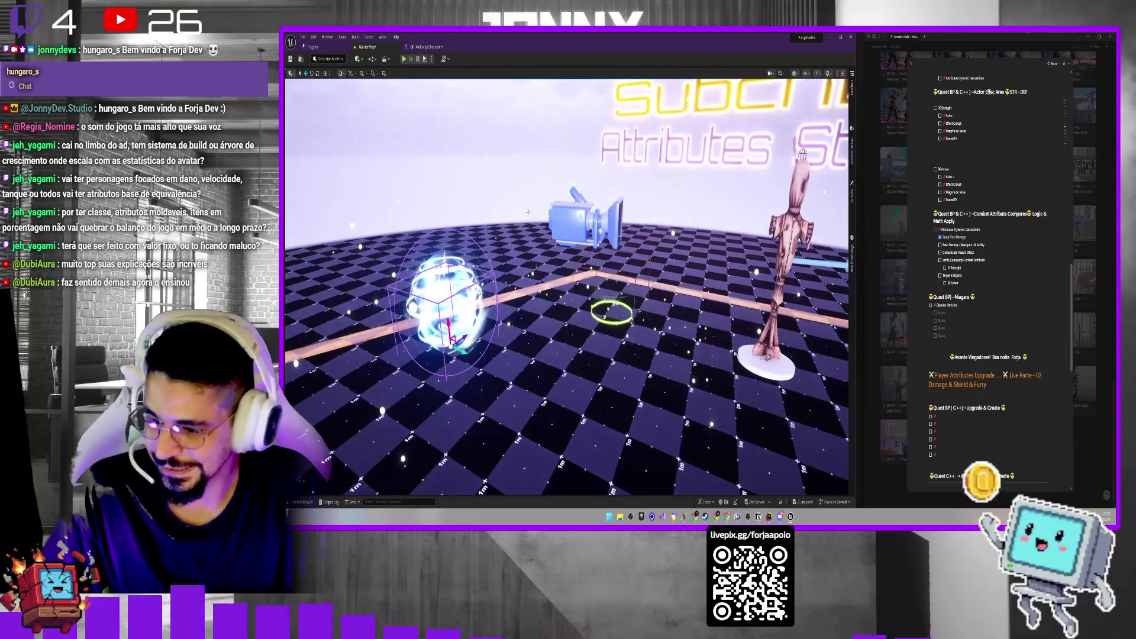
{"action": "key", "text": "ctrl+space"}
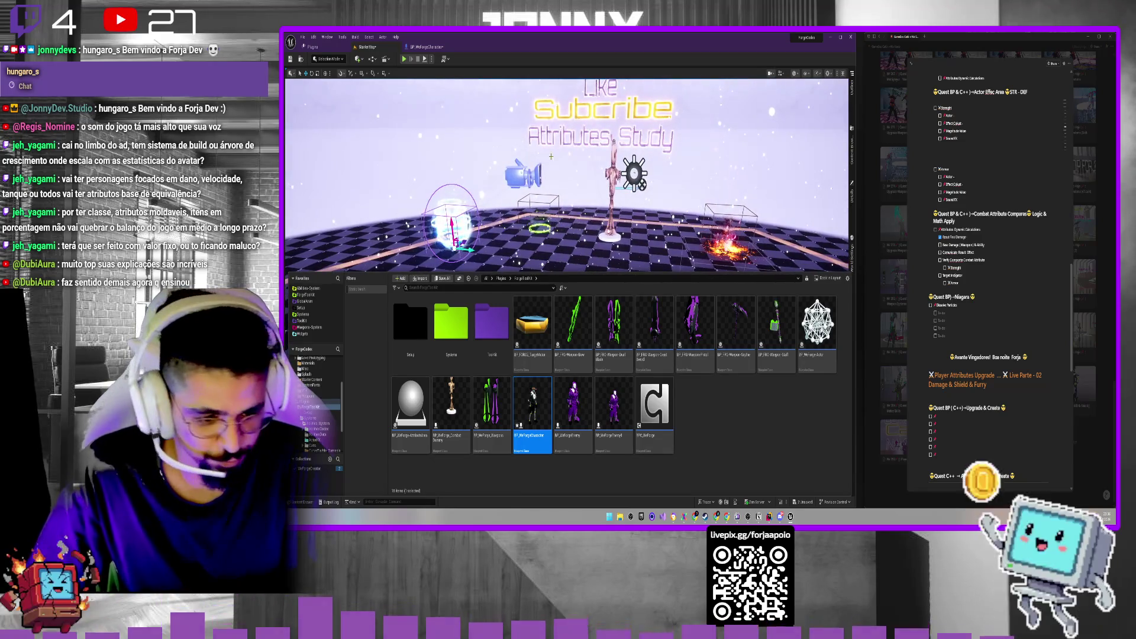
Drag the viewport/Content Browser splitter down to enlarge the level view above the assets
{"action": "scroll", "coordinate": [537, 158], "scroll_direction": "up", "scroll_amount": 5}
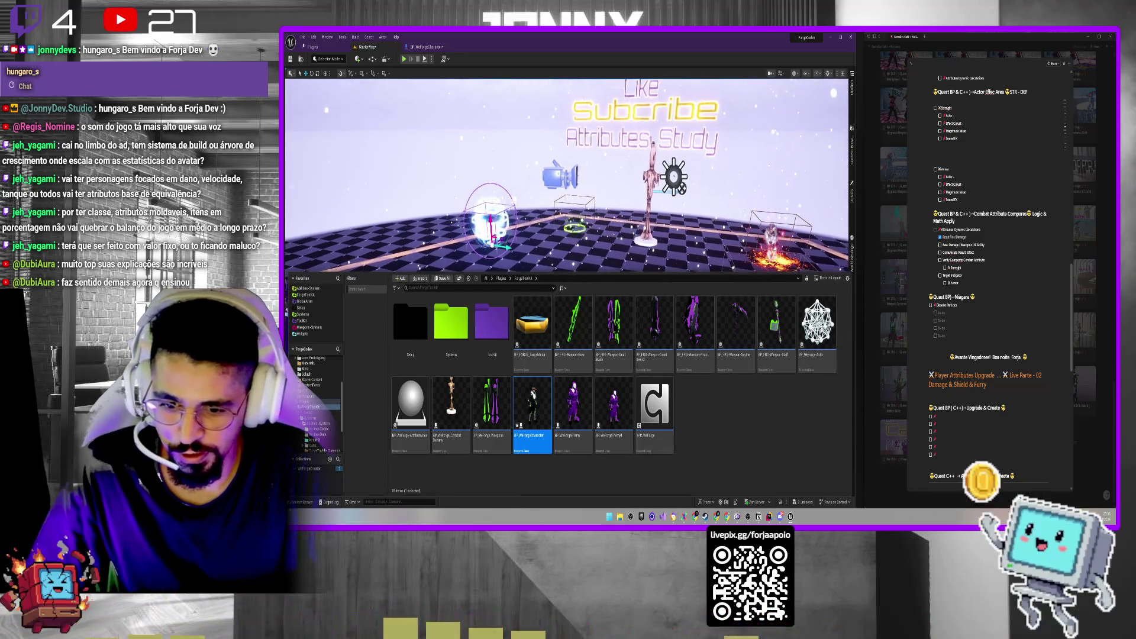
{"action": "scroll", "coordinate": [580, 206], "scroll_direction": "down", "scroll_amount": 5}
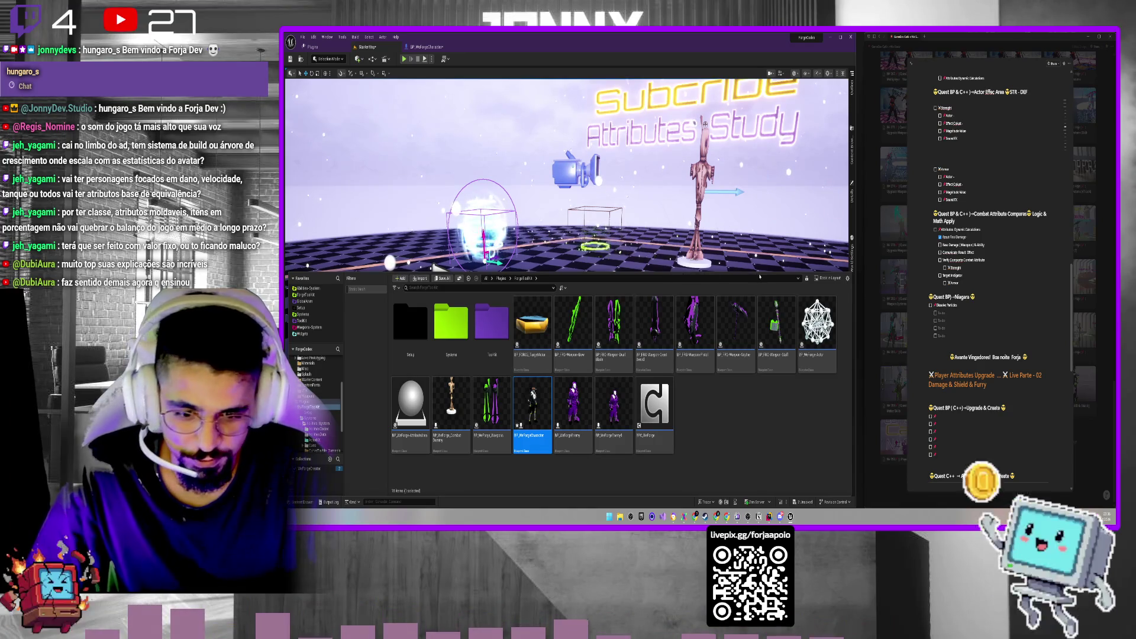
{"action": "mouse_move", "coordinate": [646, 272]}
{"action": "left_mouse_down"}
{"action": "mouse_move", "coordinate": [646, 407]}
{"action": "mouse_move", "coordinate": [646, 303]}
{"action": "left_mouse_up"}
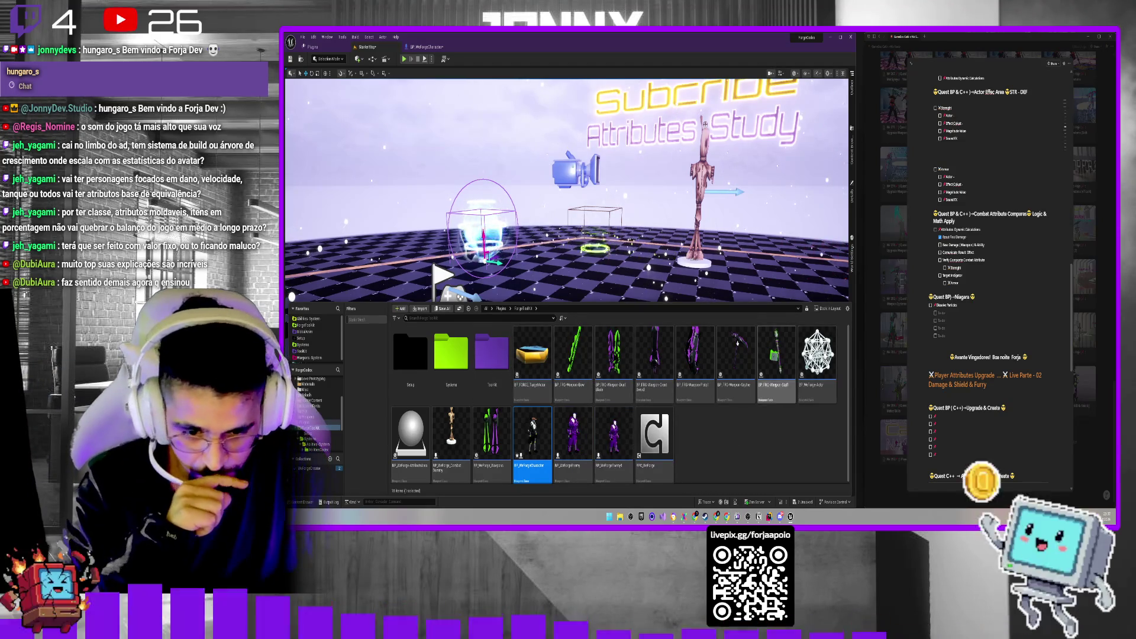
{"action": "mouse_move", "coordinate": [579, 355]}
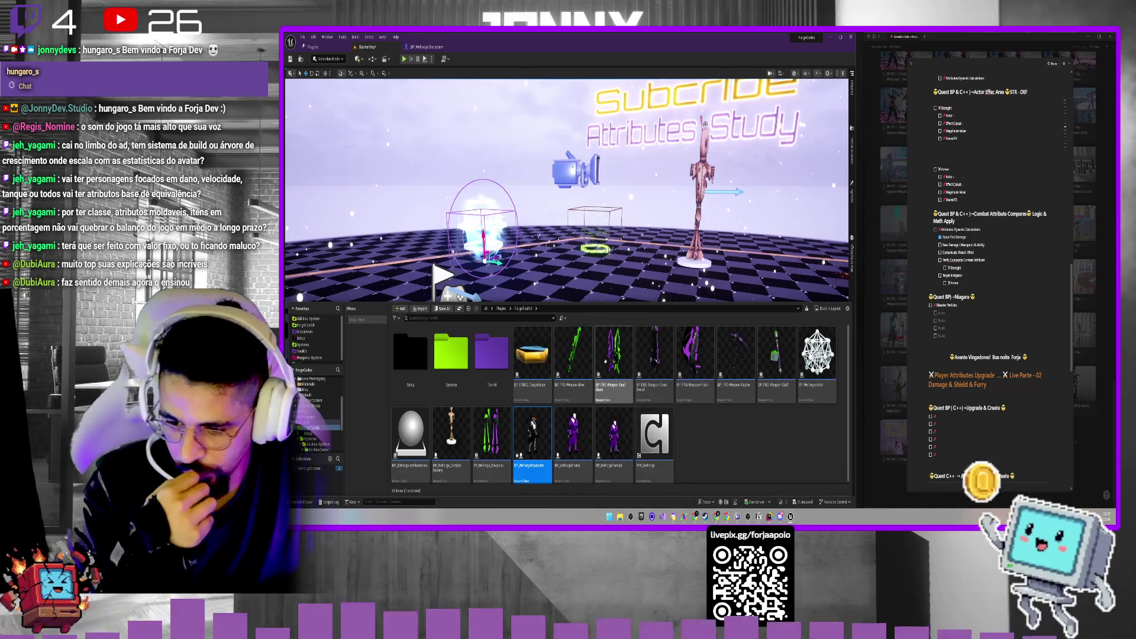
{"action": "mouse_move", "coordinate": [626, 359]}
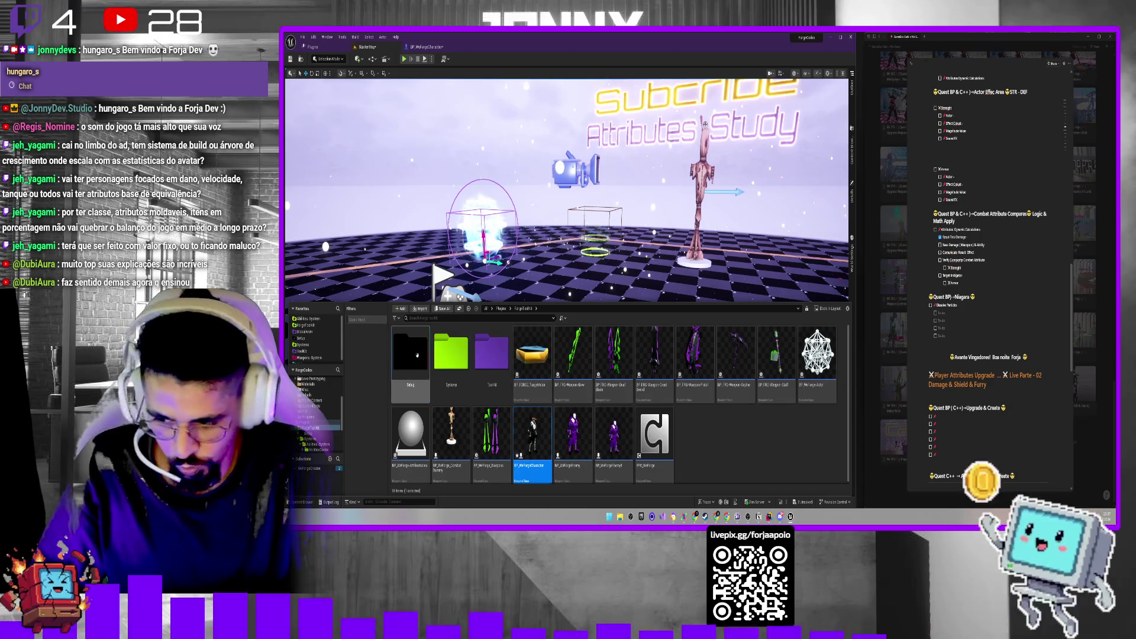
Navigate through the Setup and Abilities System folders into AbilitiesFX
{"action": "left_click", "coordinate": [418, 355]}
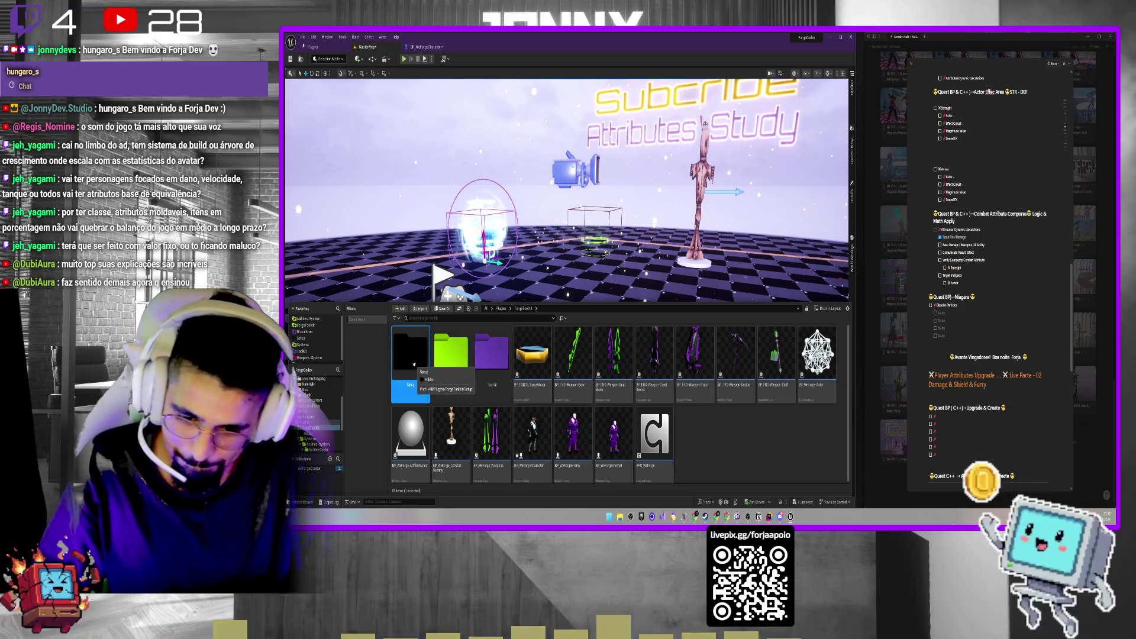
{"action": "double_click", "coordinate": [415, 364]}
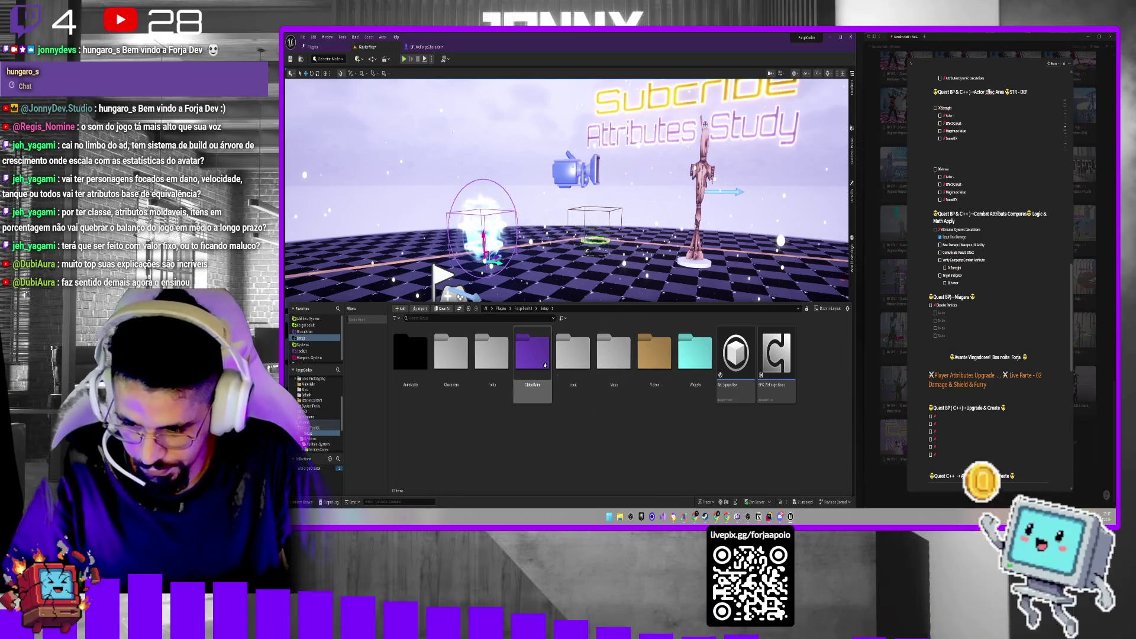
{"action": "left_click", "coordinate": [308, 318]}
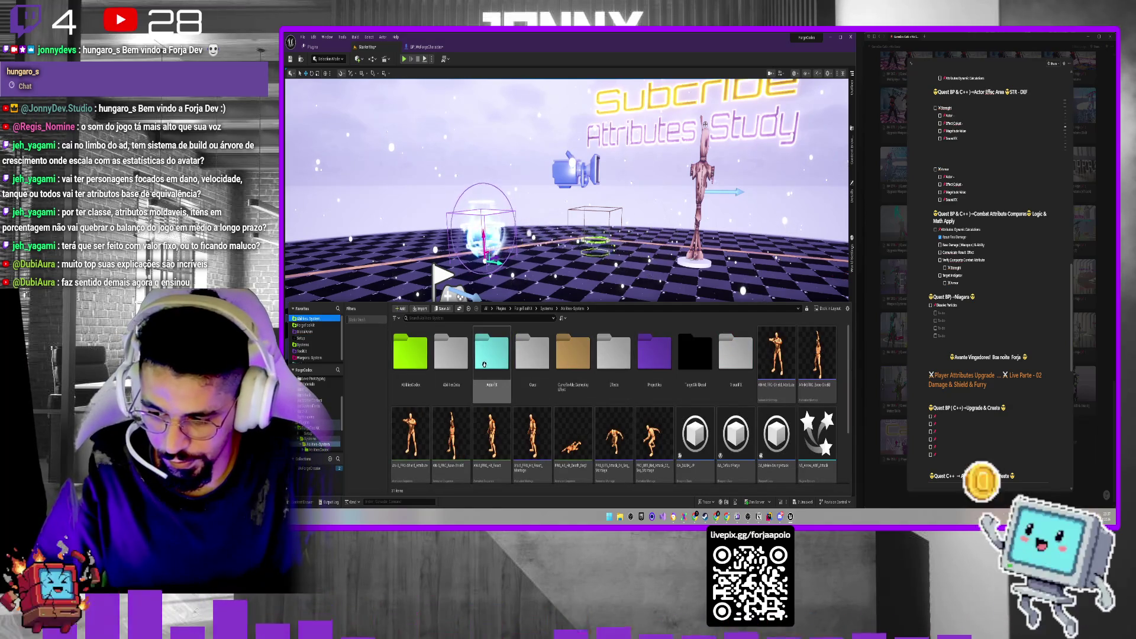
{"action": "double_click", "coordinate": [484, 365]}
Duplicate the first blueprint and rename the copy BP_FRG-AttributeArea-Strength
{"action": "left_click", "coordinate": [413, 356]}
{"action": "right_click", "coordinate": [414, 356]}
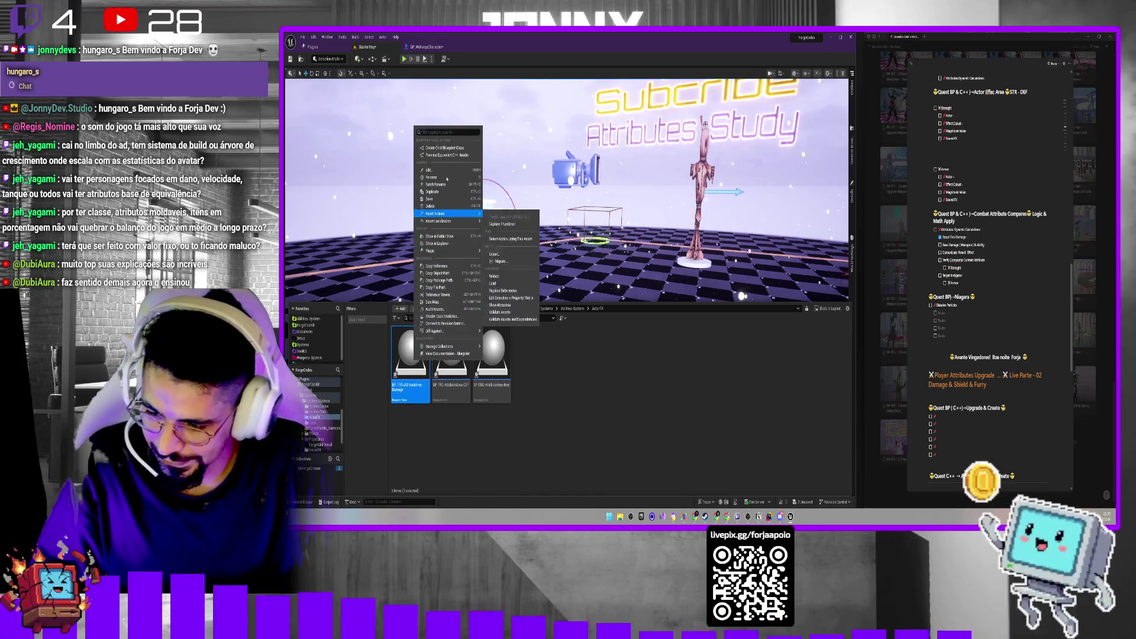
{"action": "left_click", "coordinate": [450, 192]}
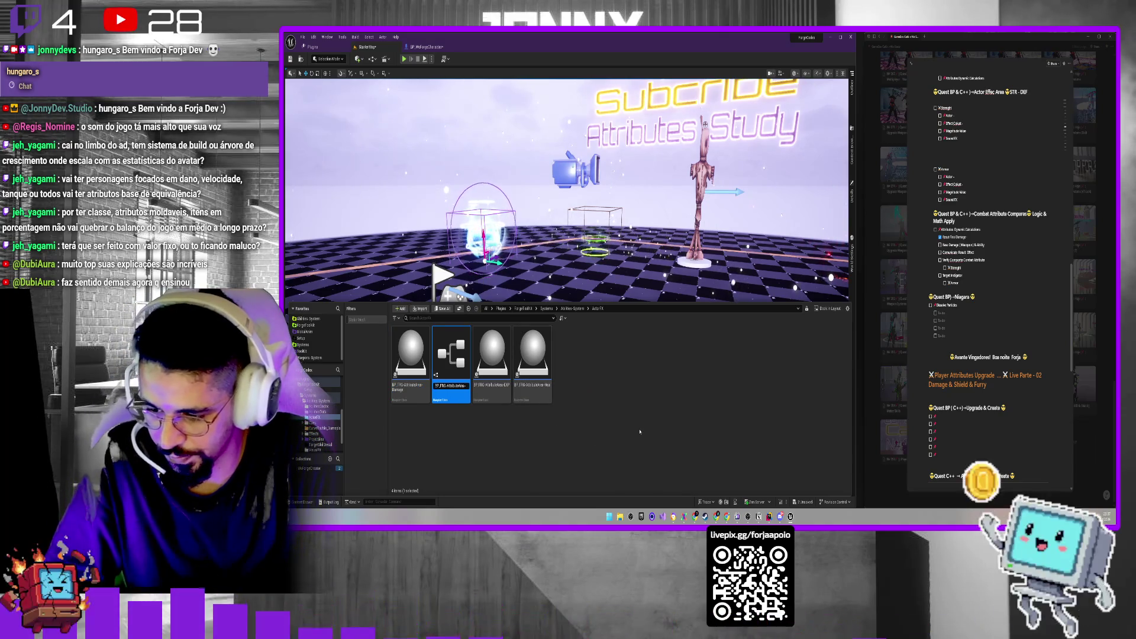
{"action": "type", "text": "rength"}
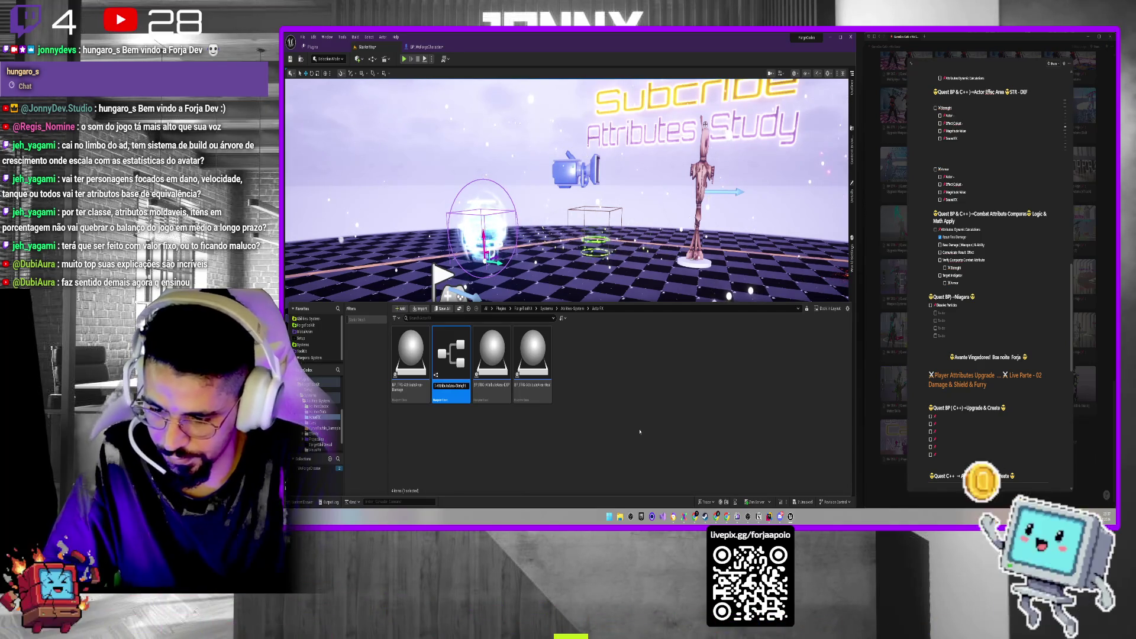
{"action": "key", "text": "Return"}
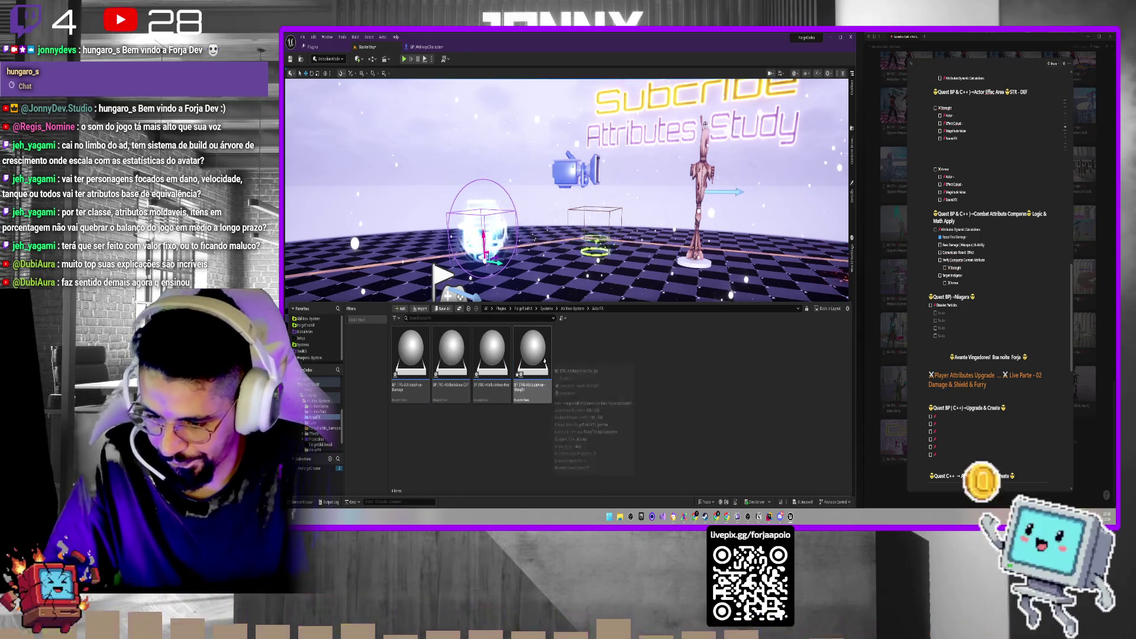
Open the Strength blueprint and assign NS_ice_rain_cast to its VisualFX component
{"action": "key", "text": "Return"}
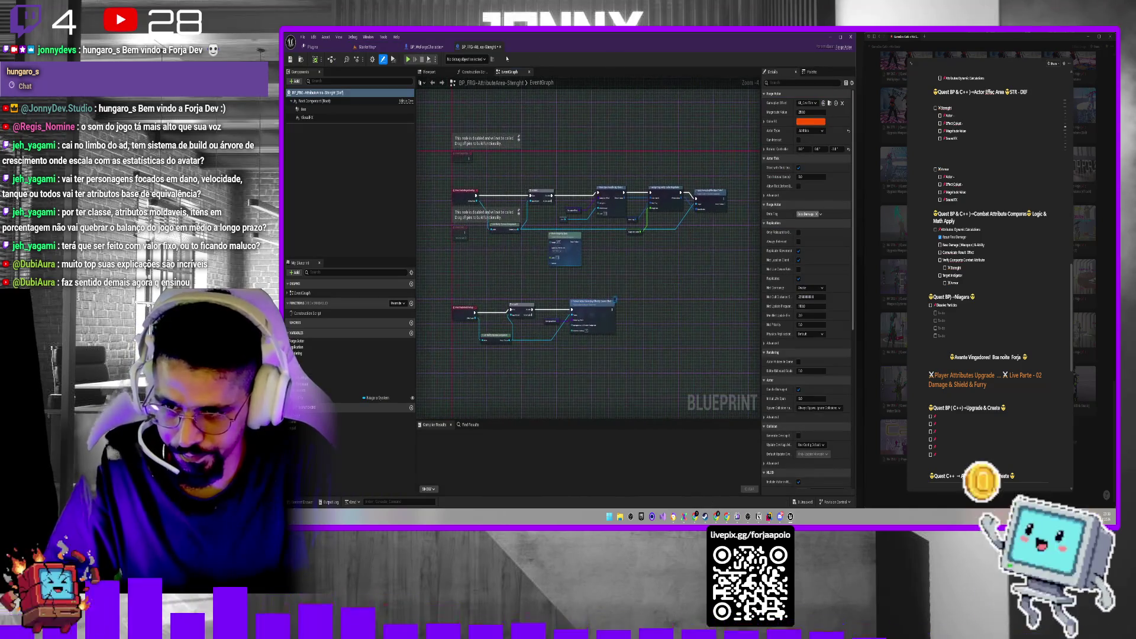
{"action": "left_click", "coordinate": [429, 72]}
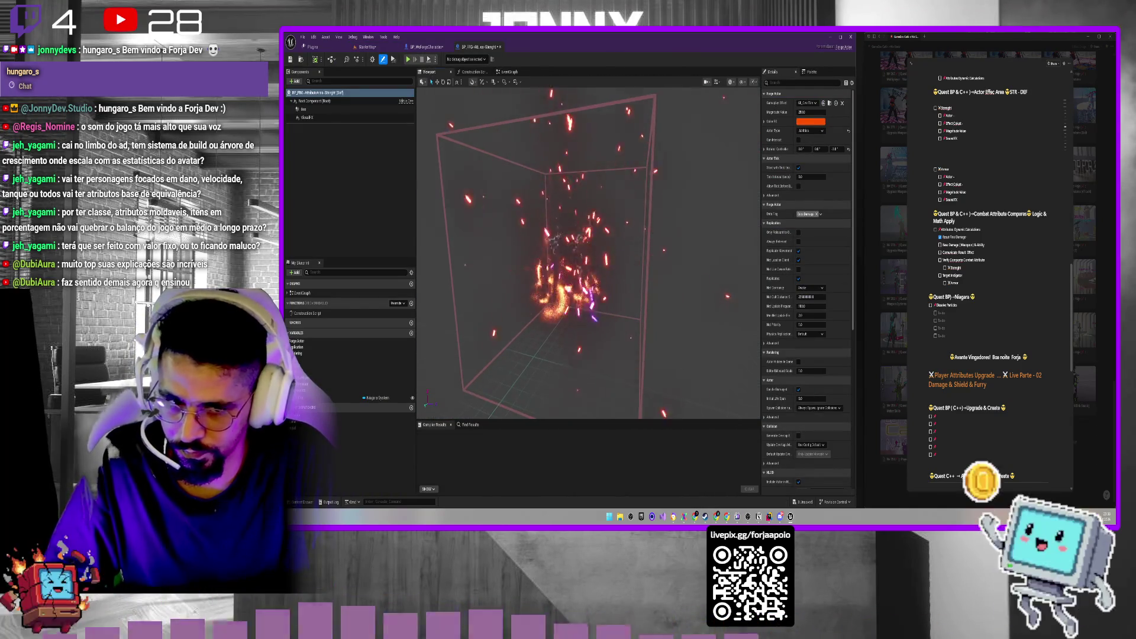
{"action": "left_click", "coordinate": [326, 119]}
{"action": "left_click", "coordinate": [824, 206]}
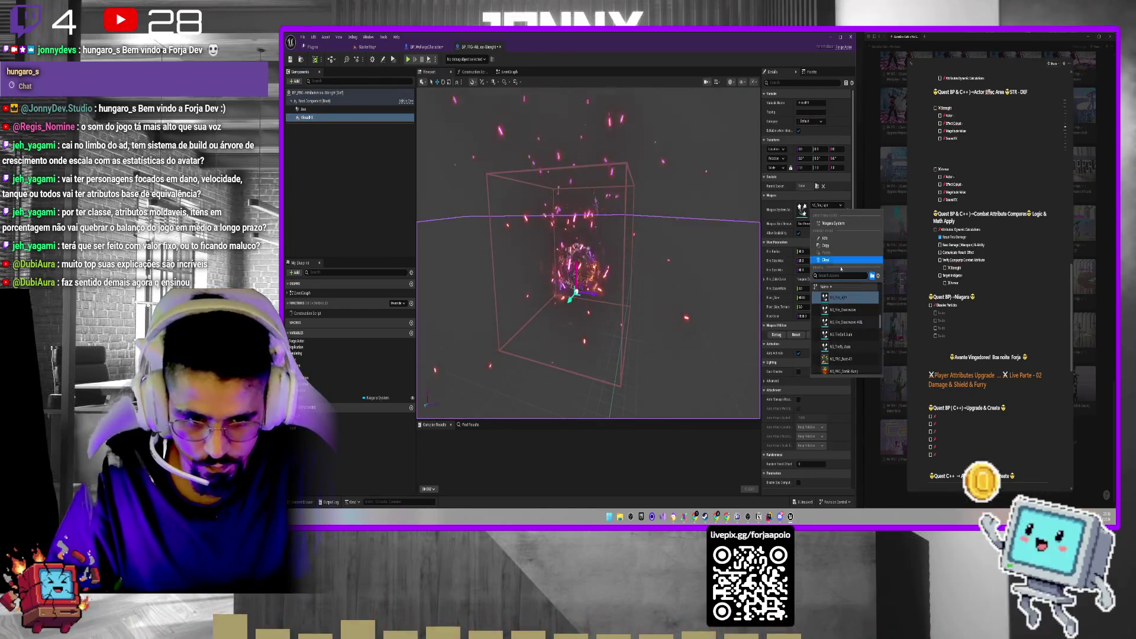
{"action": "scroll", "coordinate": [854, 316], "scroll_direction": "down", "scroll_amount": 5}
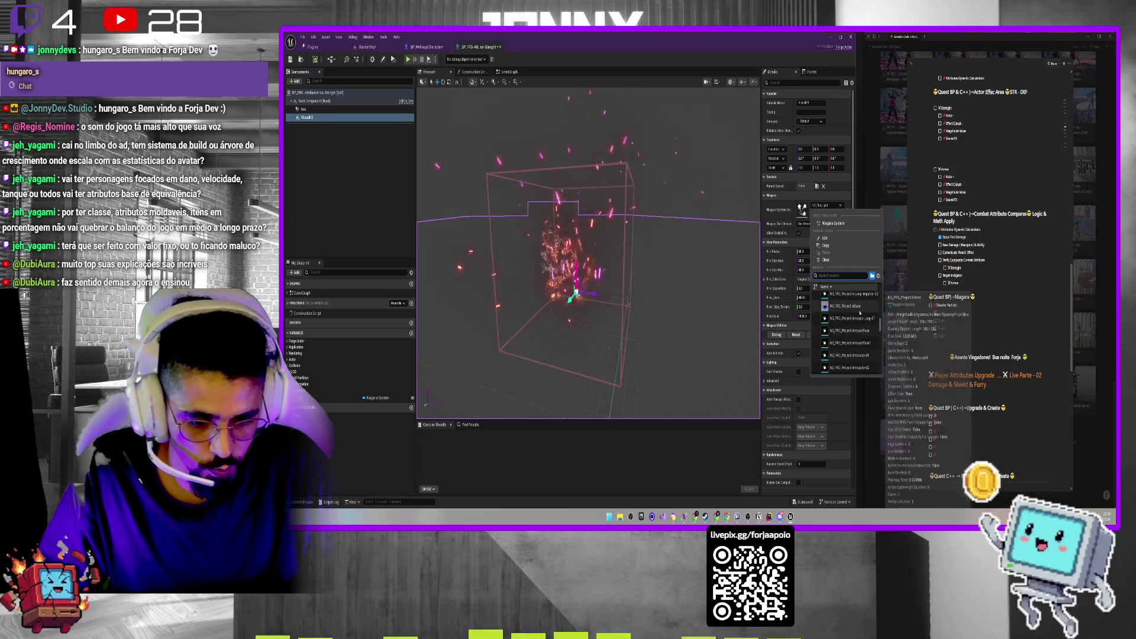
{"action": "scroll", "coordinate": [865, 304], "scroll_direction": "down", "scroll_amount": 10}
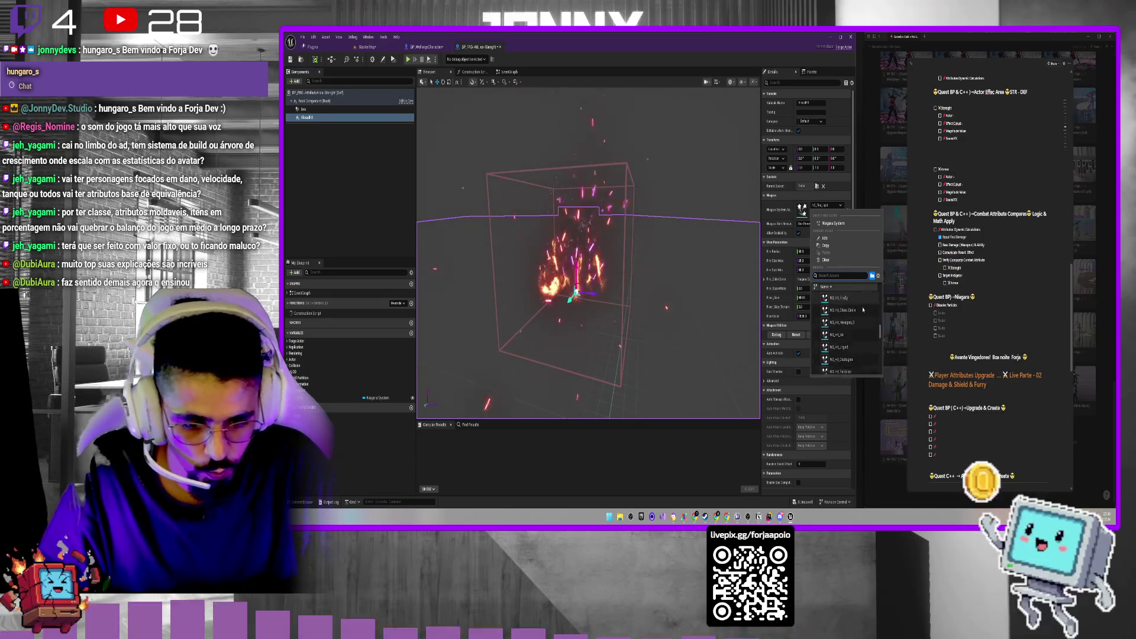
{"action": "scroll", "coordinate": [864, 314], "scroll_direction": "down", "scroll_amount": 3}
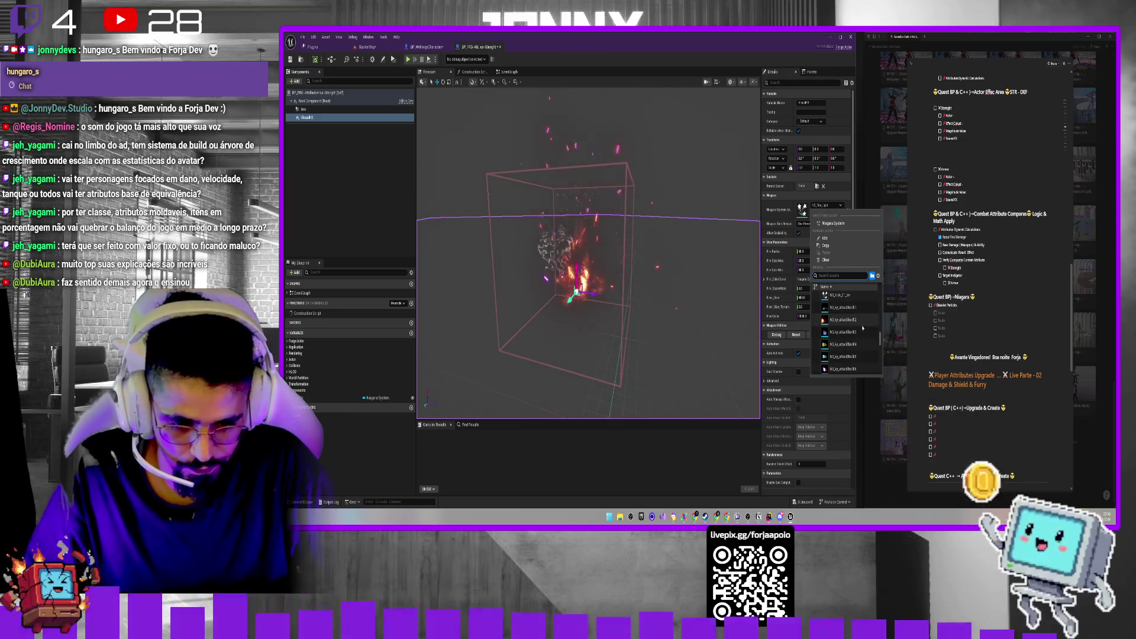
{"action": "scroll", "coordinate": [856, 345], "scroll_direction": "up", "scroll_amount": 3}
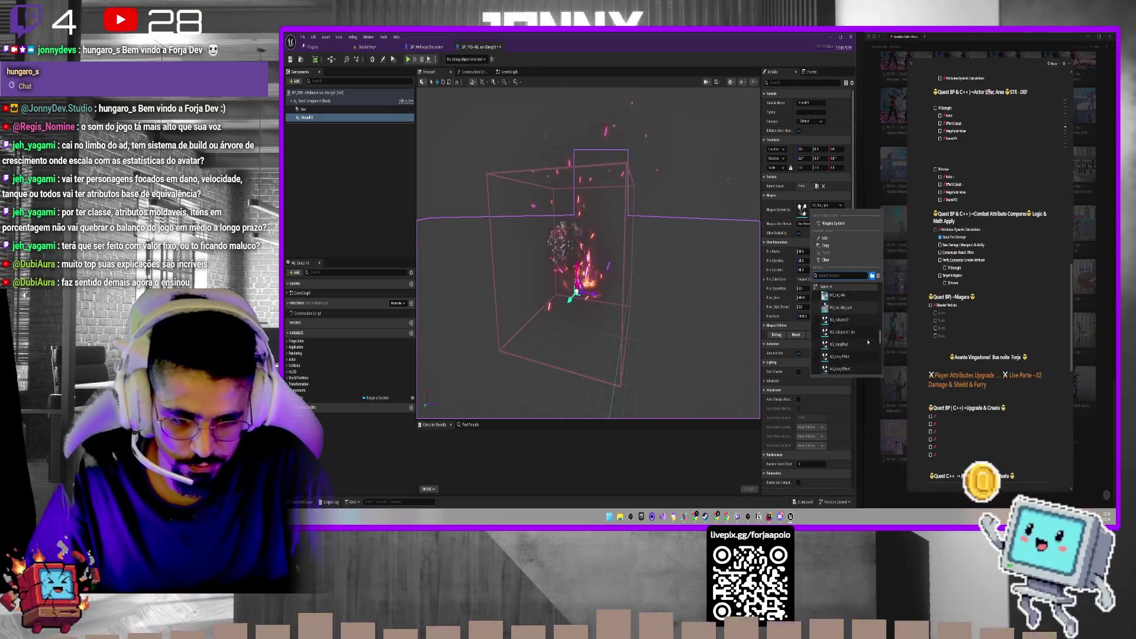
{"action": "scroll", "coordinate": [869, 331], "scroll_direction": "up", "scroll_amount": 3}
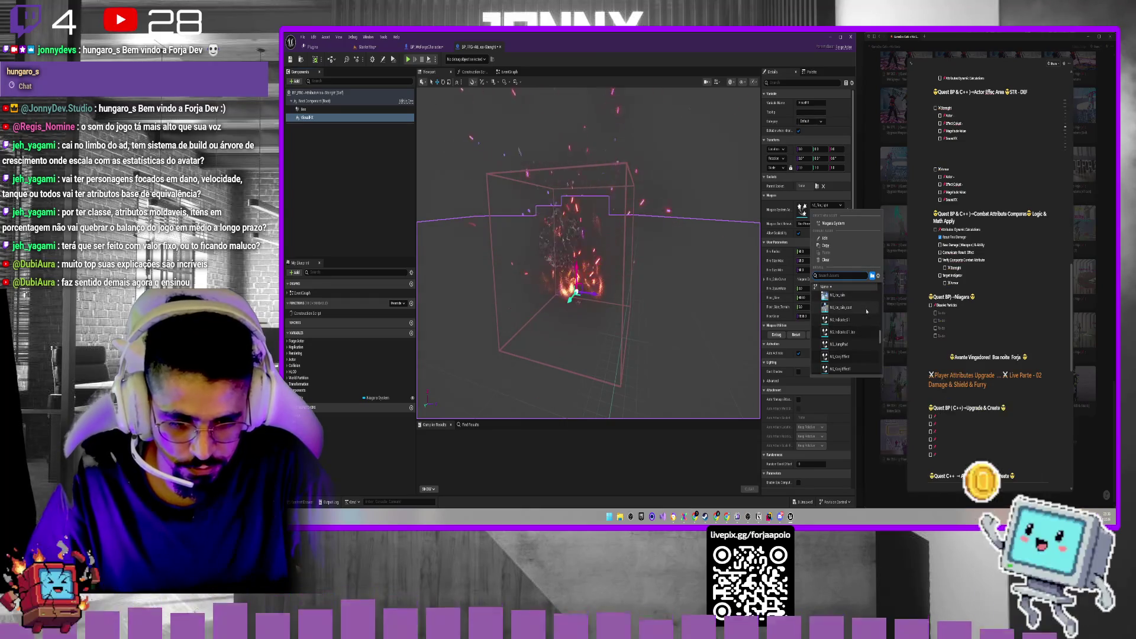
{"action": "left_click", "coordinate": [866, 307]}
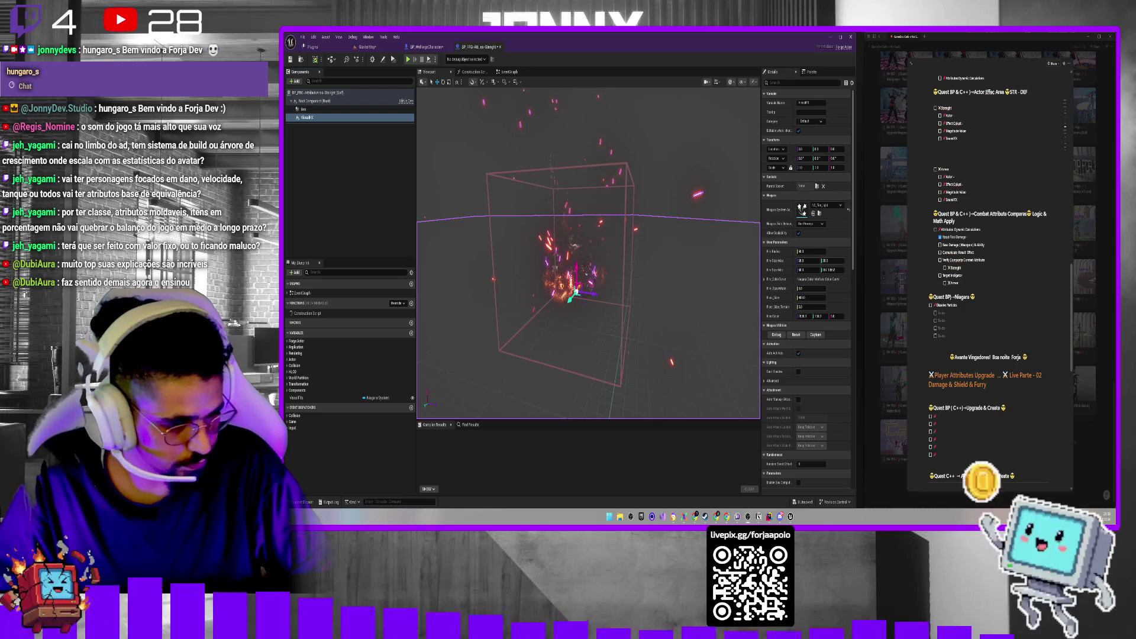
Close the notes page and open the N# 295 quest page in the browser
{"action": "left_click", "coordinate": [882, 373]}
{"action": "left_click", "coordinate": [1016, 439]}
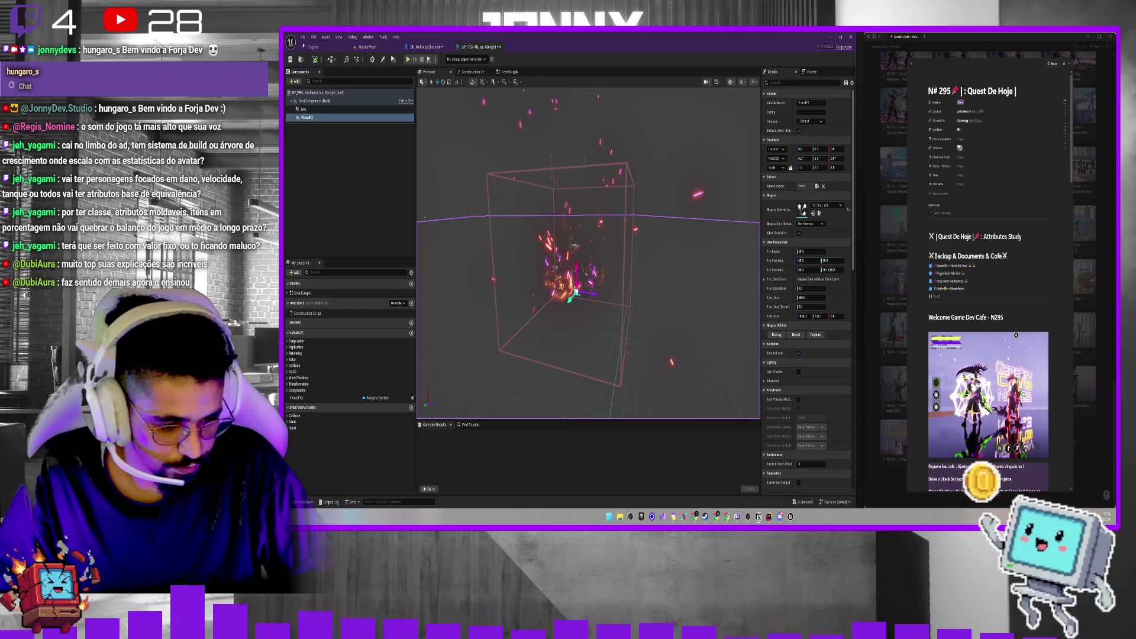
{"action": "scroll", "coordinate": [1048, 428], "scroll_direction": "down", "scroll_amount": 3}
{"action": "scroll", "coordinate": [984, 482], "scroll_direction": "down", "scroll_amount": 10}
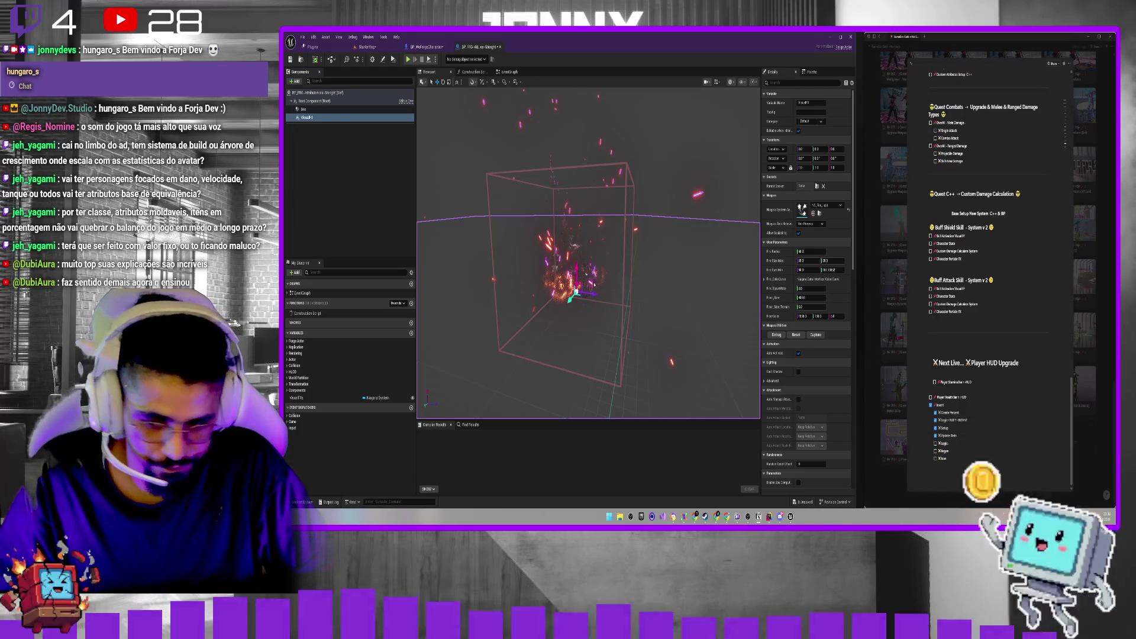
Change the VisualFX Niagara System Asset to NS_Hit_triangle and browse to it
{"action": "left_click", "coordinate": [826, 205]}
{"action": "scroll", "coordinate": [864, 312], "scroll_direction": "down", "scroll_amount": 5}
{"action": "scroll", "coordinate": [865, 312], "scroll_direction": "down", "scroll_amount": 5}
{"action": "scroll", "coordinate": [865, 311], "scroll_direction": "down", "scroll_amount": 5}
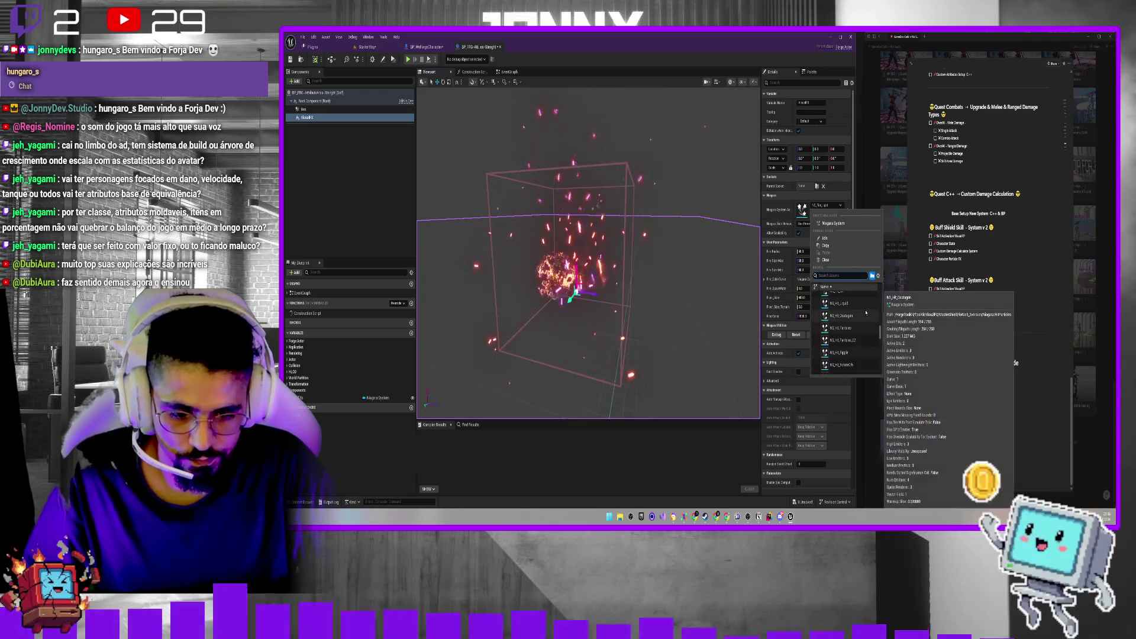
{"action": "scroll", "coordinate": [866, 313], "scroll_direction": "down", "scroll_amount": 5}
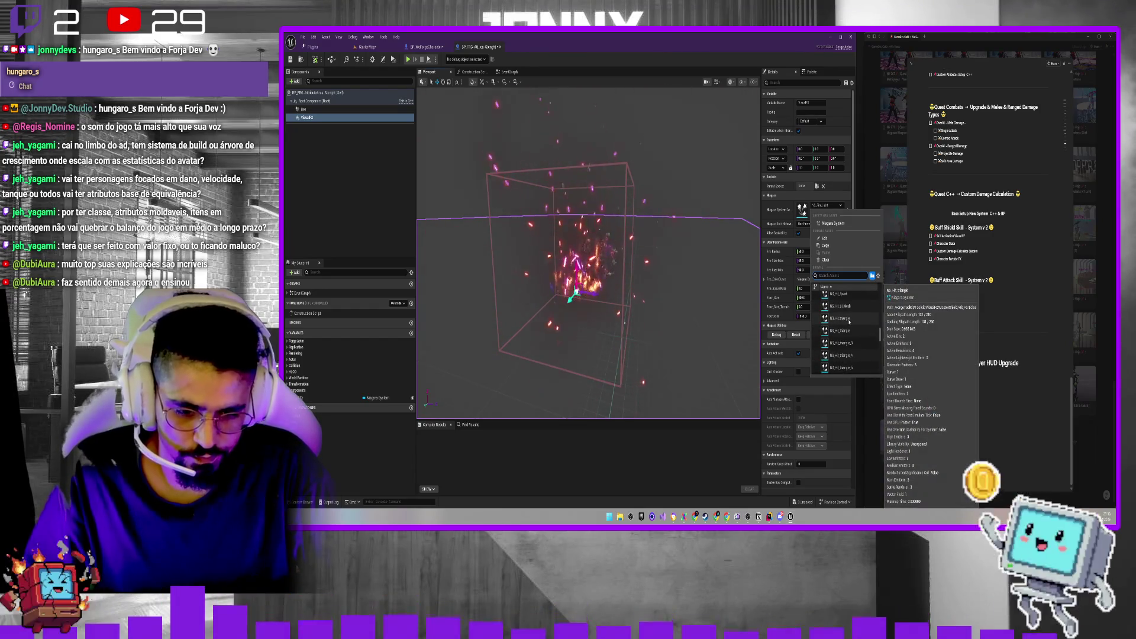
{"action": "left_click", "coordinate": [849, 321]}
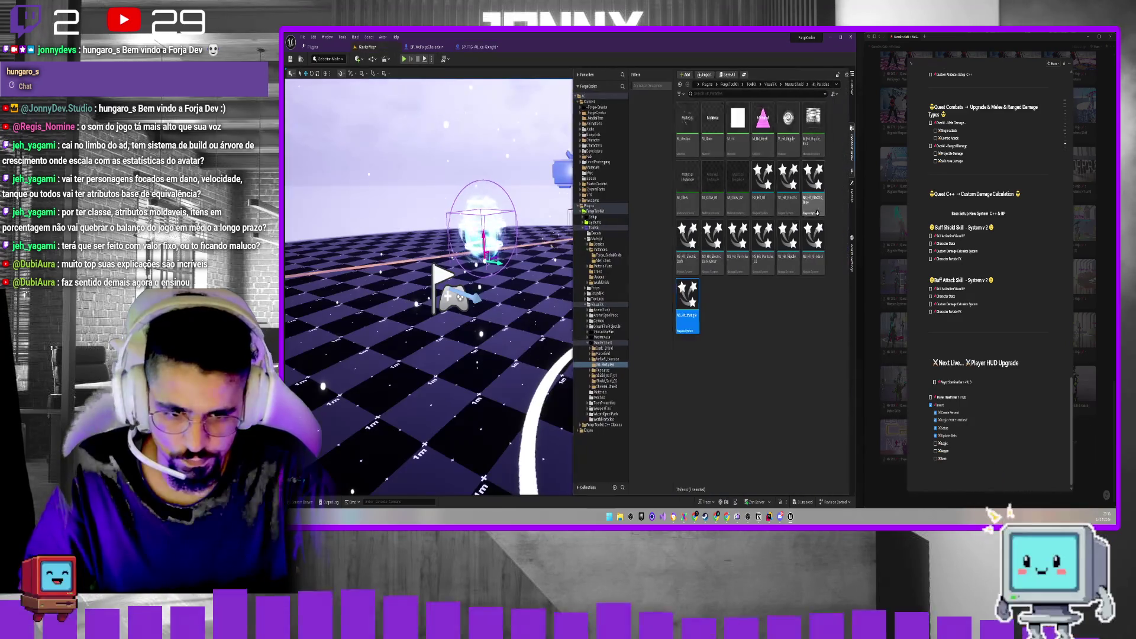
{"action": "left_click", "coordinate": [814, 213]}
Preview NS_Hit_triangle in the Niagara editor, then return to the Strength blueprint
{"action": "double_click", "coordinate": [684, 299]}
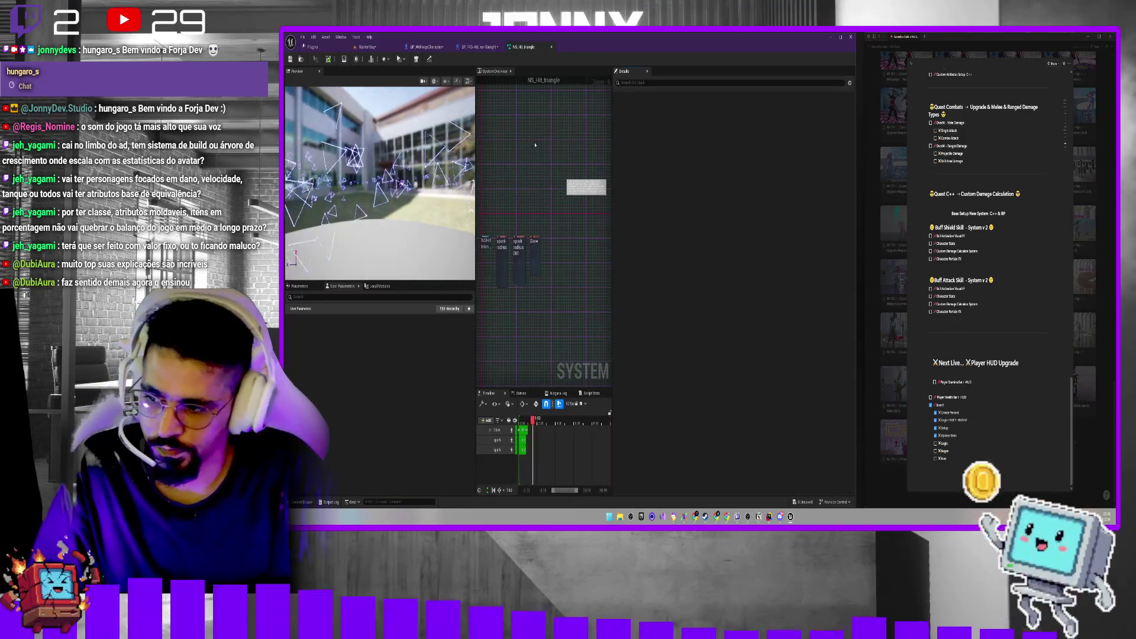
{"action": "key", "text": "ctrl+space"}
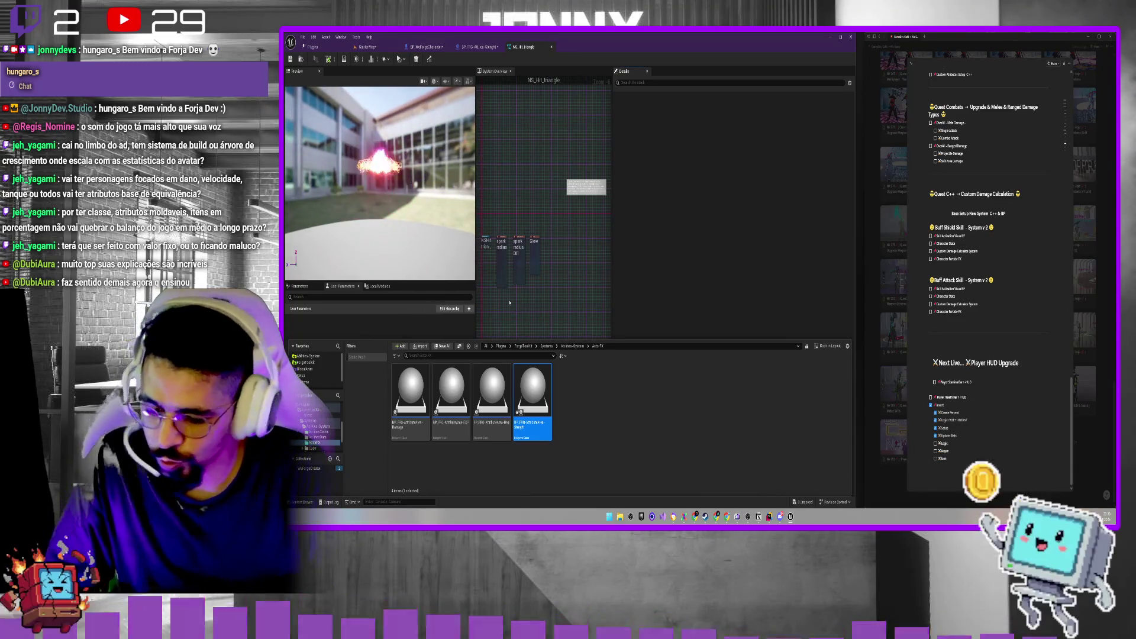
{"action": "mouse_move", "coordinate": [540, 384]}
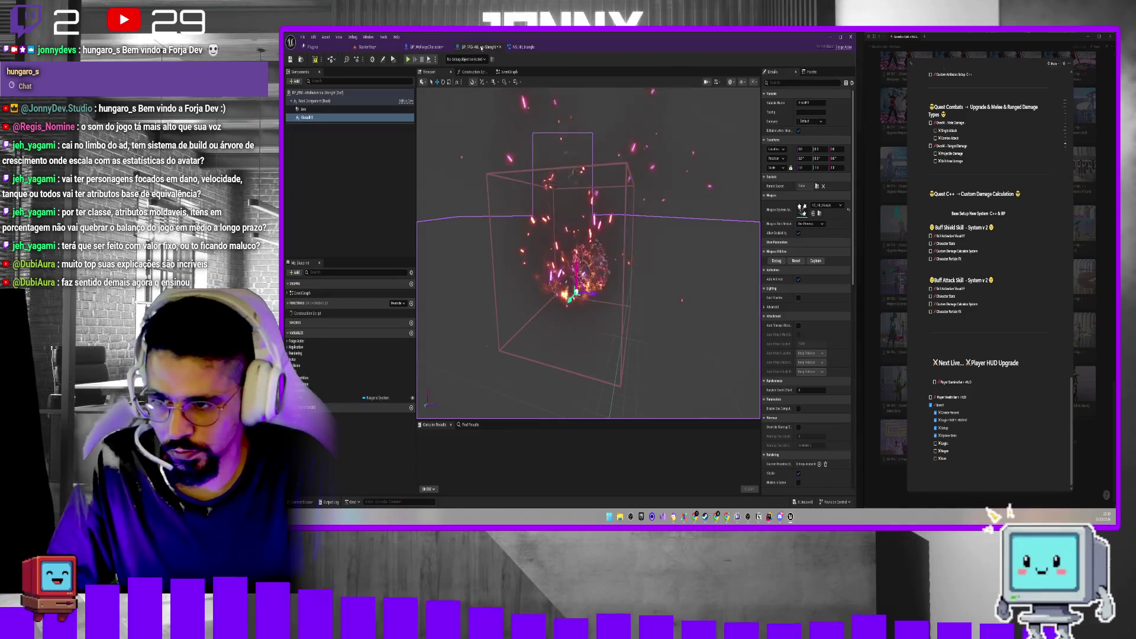
{"action": "left_click", "coordinate": [478, 46]}
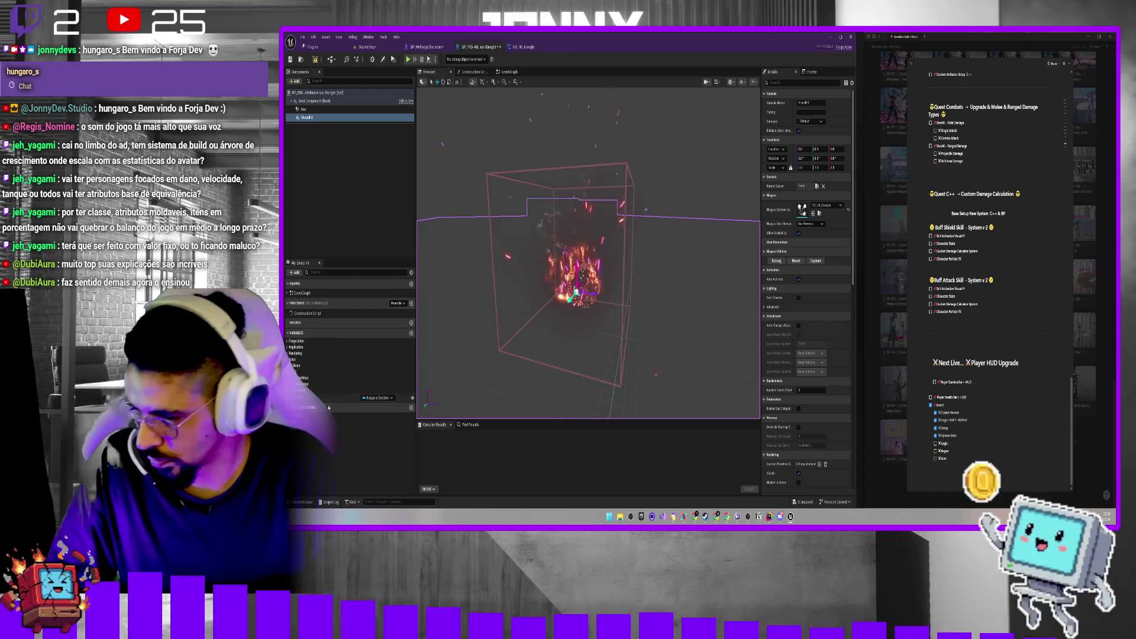
Set the Niagara System variable's default value to NS_Hit_triangle
{"action": "left_click", "coordinate": [367, 398]}
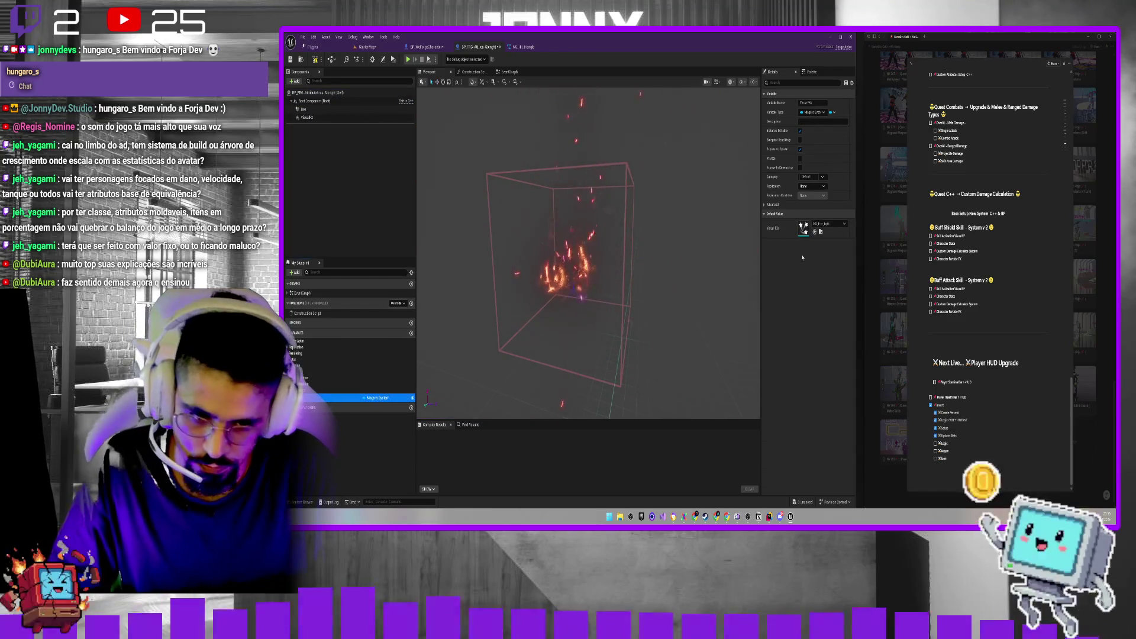
{"action": "left_click", "coordinate": [820, 232]}
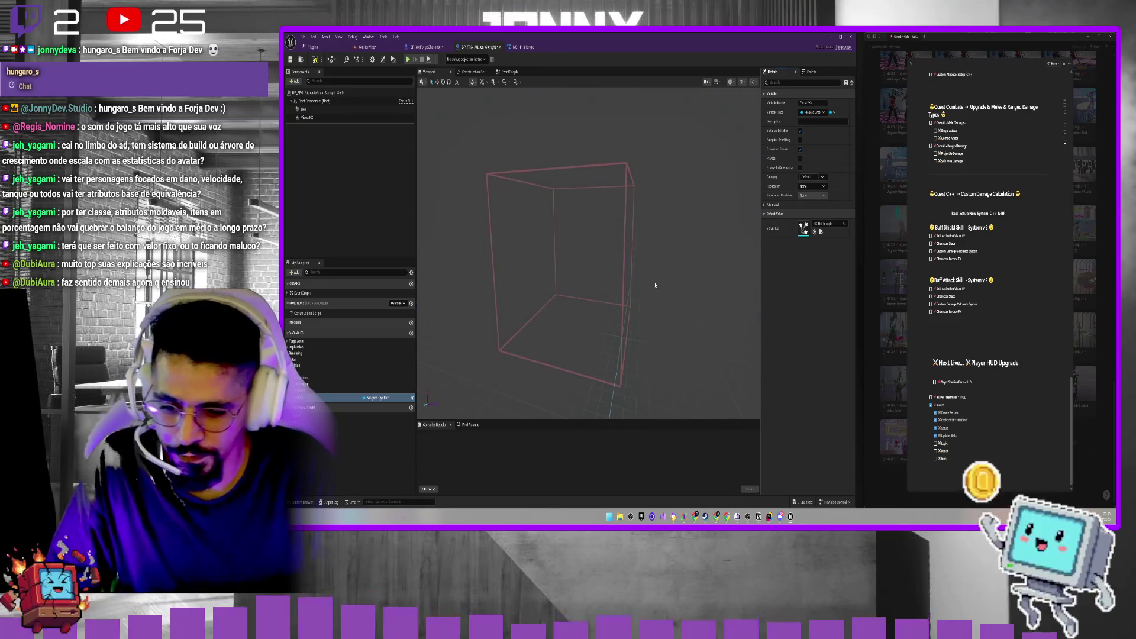
{"action": "left_click", "coordinate": [821, 232]}
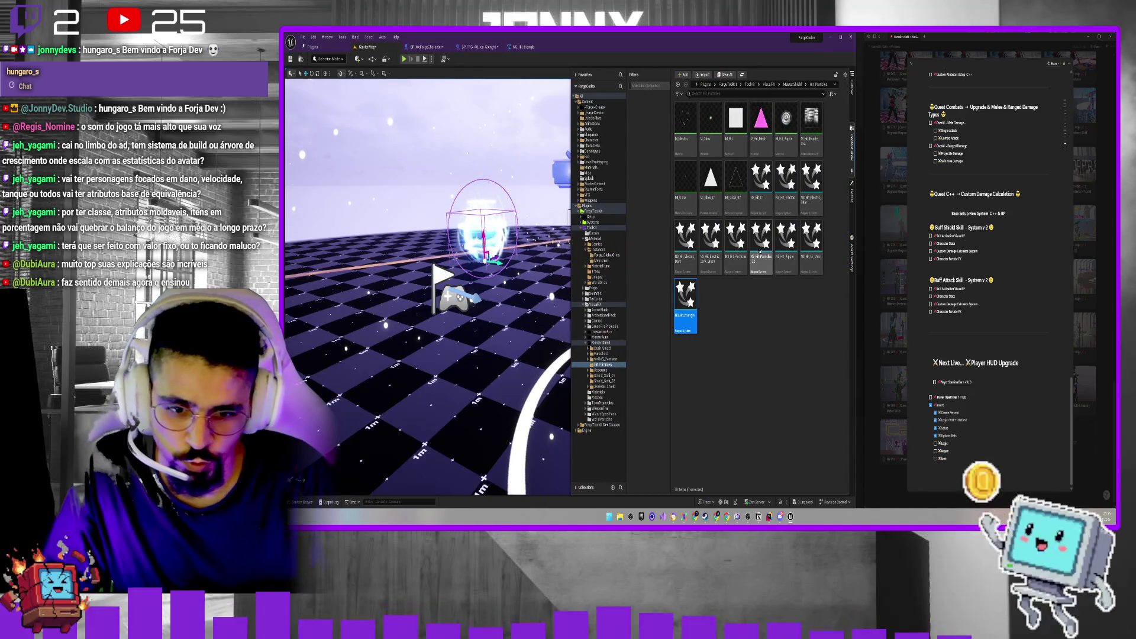
Open NS_Hit_Electric_Blue from the effects folder for previewing
{"action": "right_click", "coordinate": [782, 259]}
{"action": "key", "text": "Escape"}
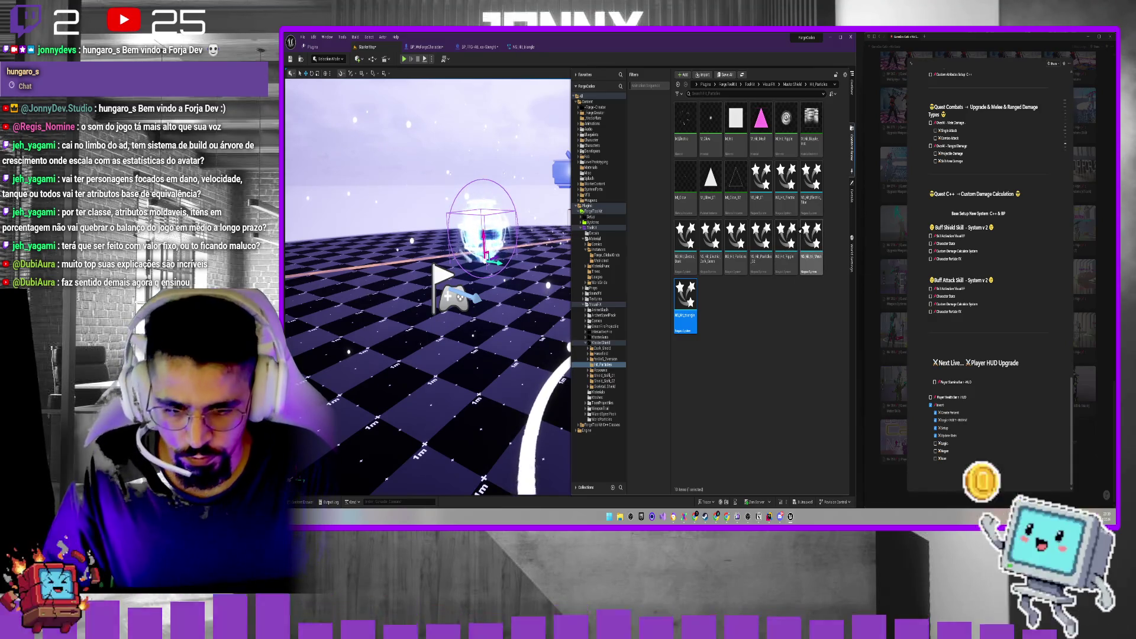
{"action": "right_click", "coordinate": [814, 182]}
{"action": "key", "text": "Escape"}
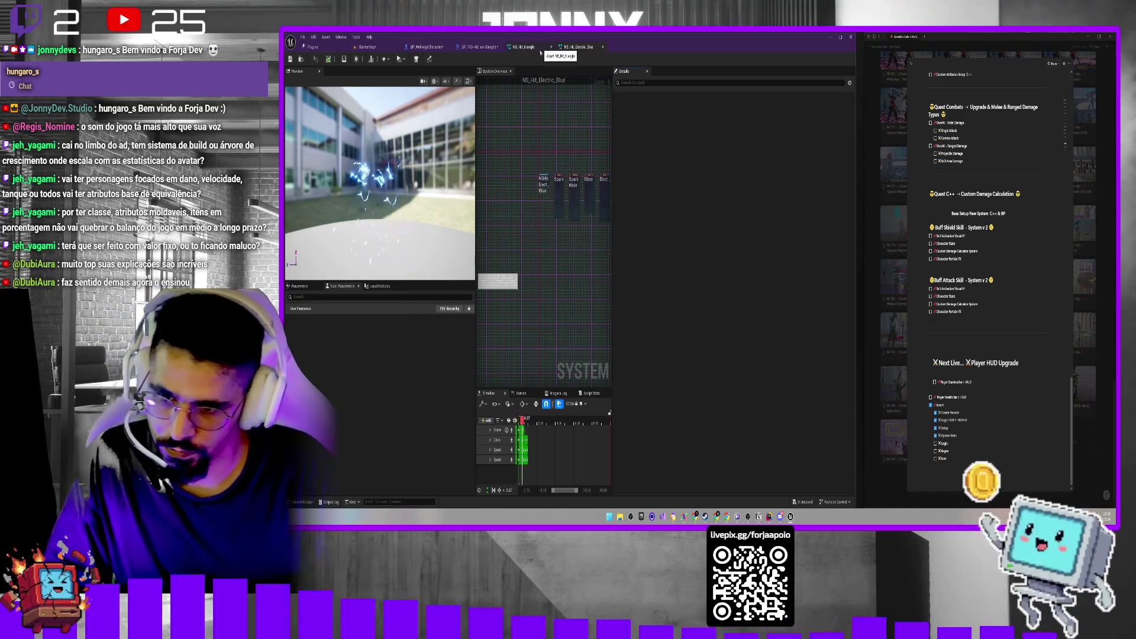
Go up to Abilities-System, return to StarterMap, and browse to NS_Hit_Electric_Blue with Ctrl+B
{"action": "key", "text": "ctrl+space"}
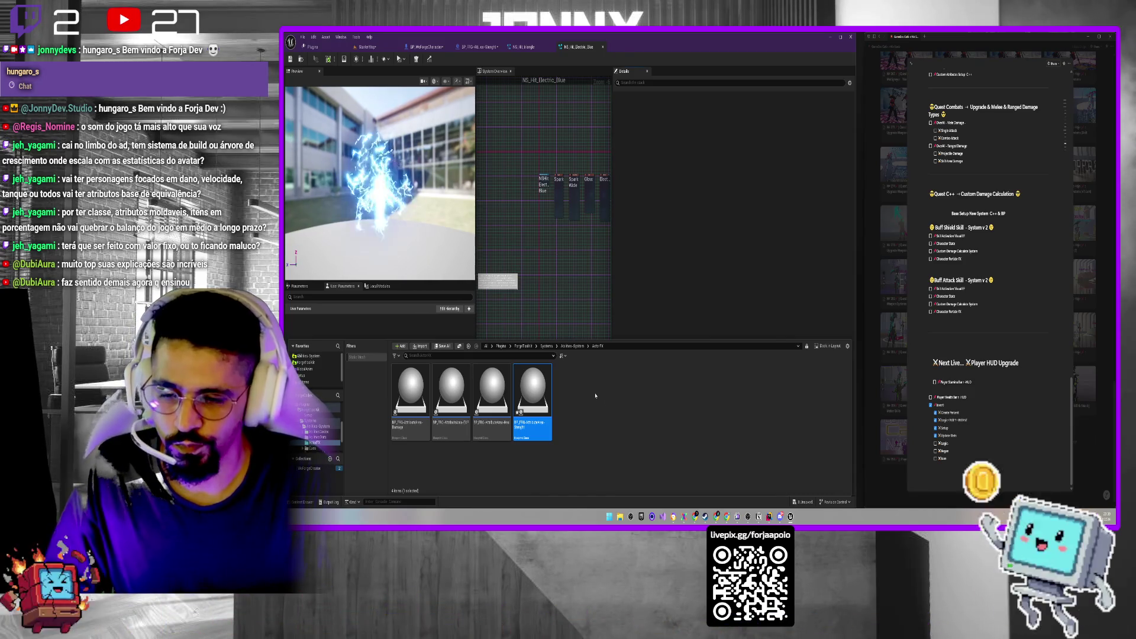
{"action": "left_click", "coordinate": [572, 346]}
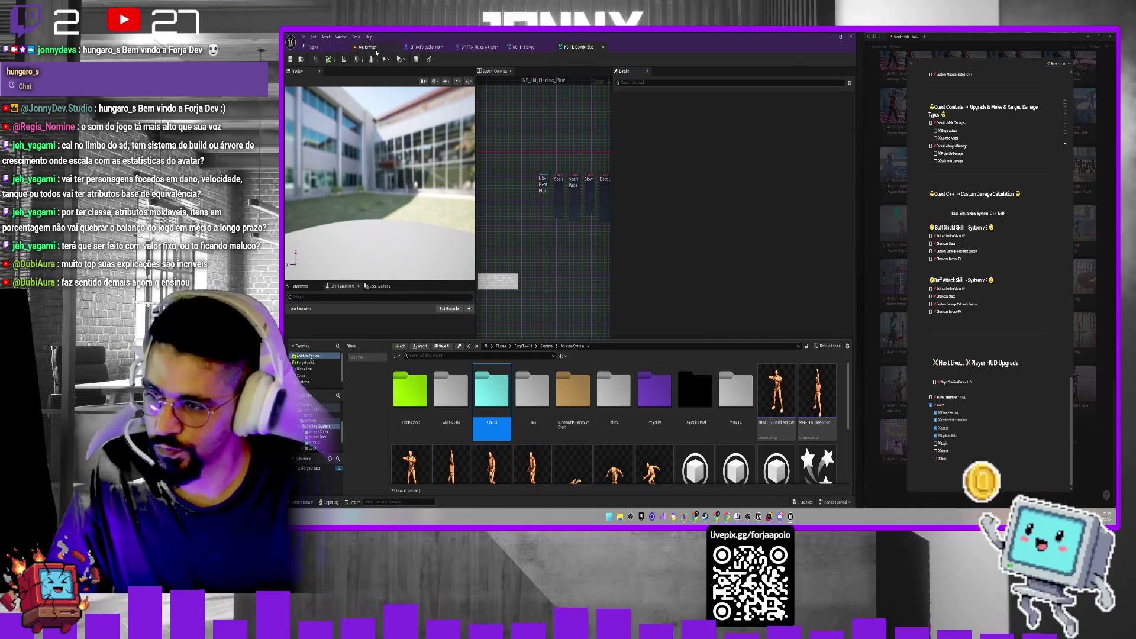
{"action": "left_click", "coordinate": [367, 47]}
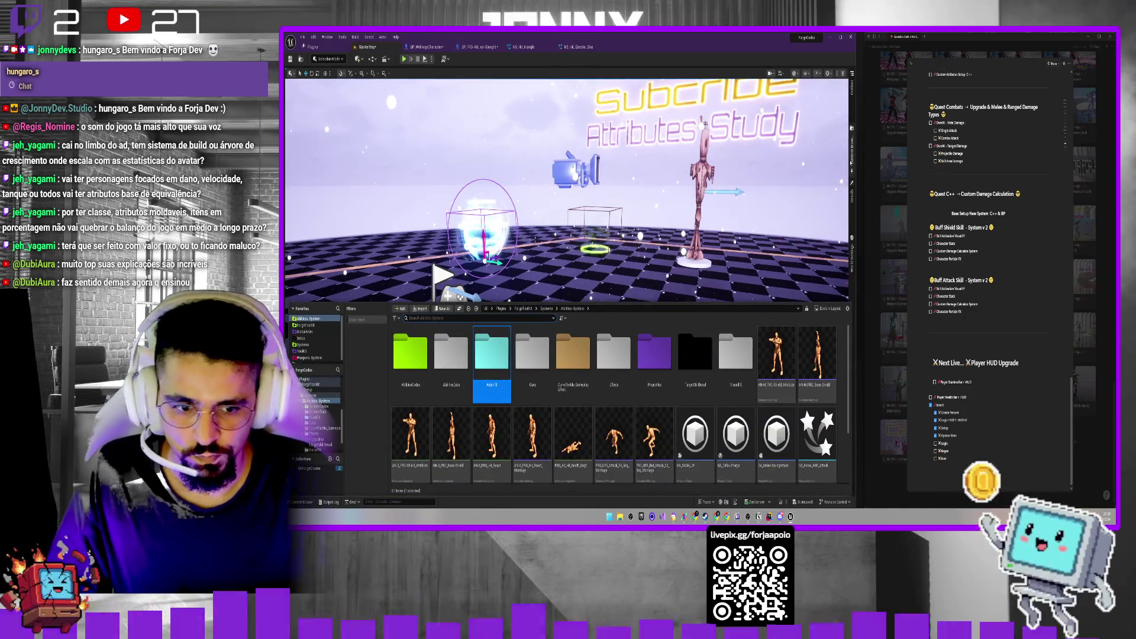
{"action": "key", "text": "ctrl+b"}
{"action": "right_click", "coordinate": [802, 194]}
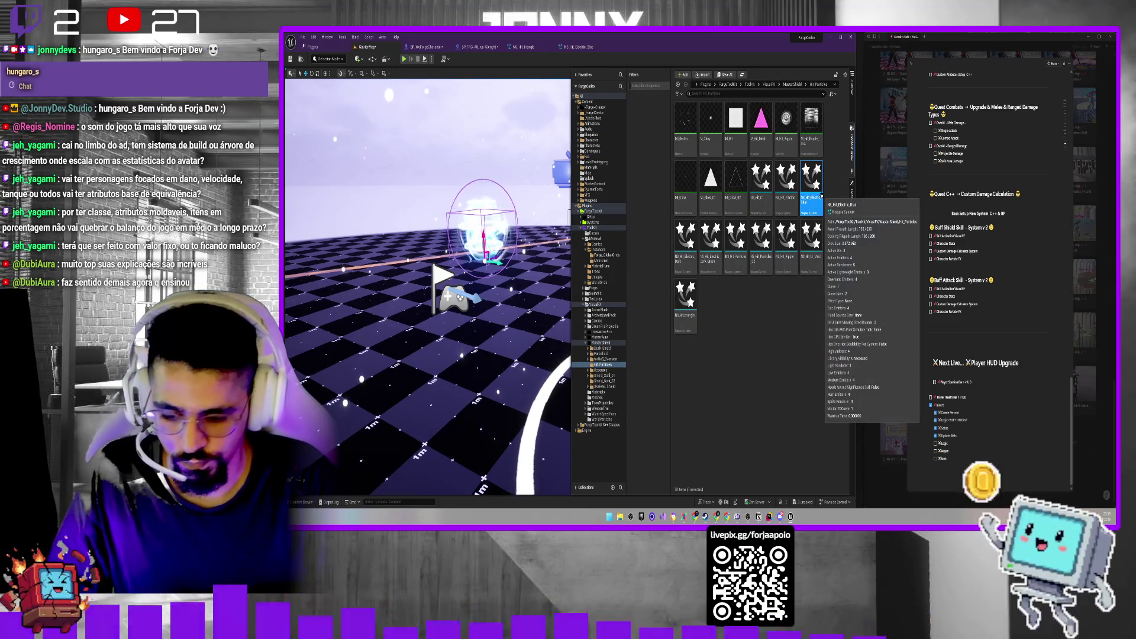
Duplicate NS_Hit_Electric_Blue and name the copy NS_LoopAttributes_STRENGHT
{"action": "left_click", "coordinate": [829, 246]}
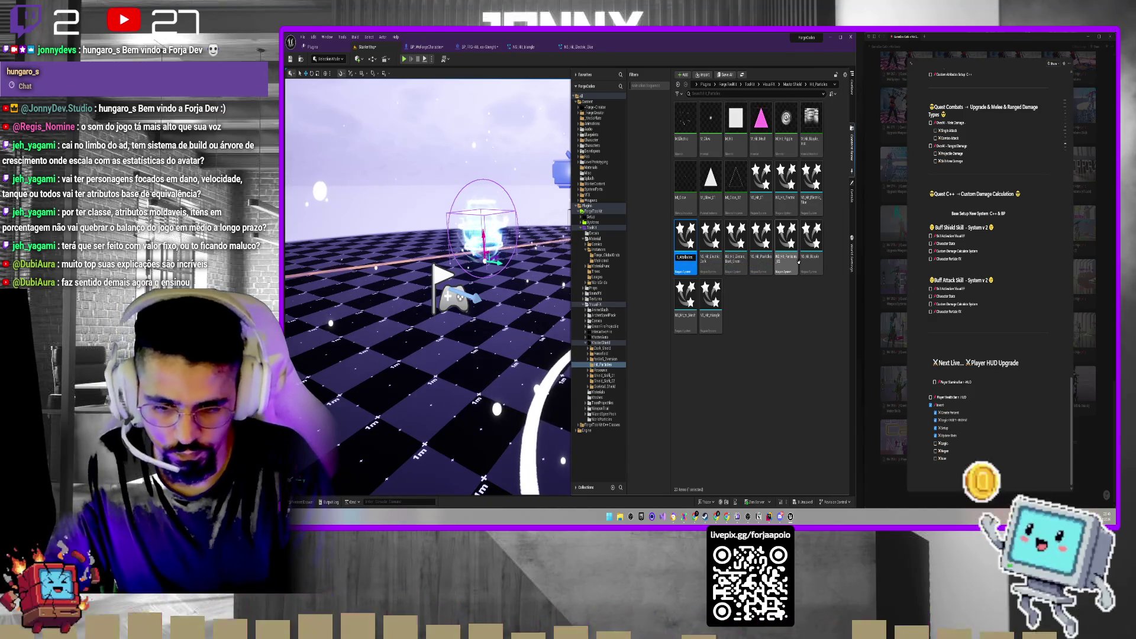
{"action": "type", "text": "Skill"}
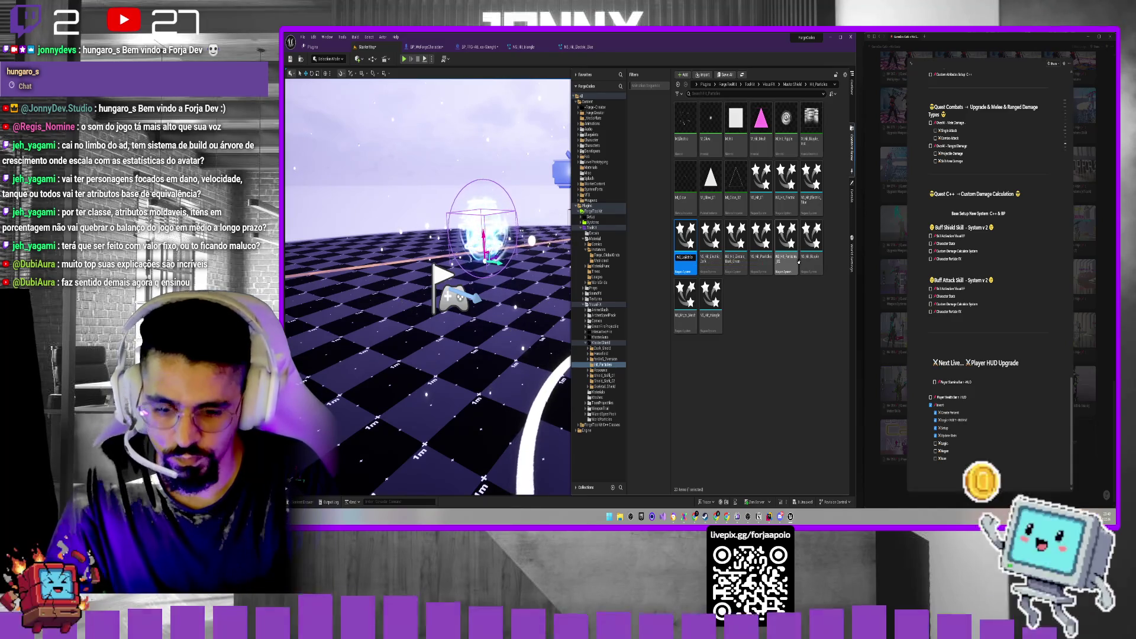
{"action": "key", "text": "Return"}
Drag NS_LoopAttributes_STRENGHT toward the Systems folder in the folder tree
{"action": "right_click", "coordinate": [799, 264]}
{"action": "left_click", "coordinate": [707, 305]}
{"action": "right_click", "coordinate": [705, 307]}
{"action": "key", "text": "Escape"}
{"action": "mouse_move", "coordinate": [705, 306]}
{"action": "left_mouse_down"}
{"action": "mouse_move", "coordinate": [595, 259]}
{"action": "mouse_move", "coordinate": [607, 160]}
{"action": "mouse_move", "coordinate": [611, 457]}
{"action": "mouse_move", "coordinate": [612, 124]}
{"action": "mouse_move", "coordinate": [620, 365]}
{"action": "mouse_move", "coordinate": [650, 271]}
{"action": "mouse_move", "coordinate": [640, 283]}
{"action": "mouse_move", "coordinate": [640, 259]}
{"action": "mouse_move", "coordinate": [716, 304]}
{"action": "left_mouse_up"}
{"action": "left_click", "coordinate": [582, 222]}
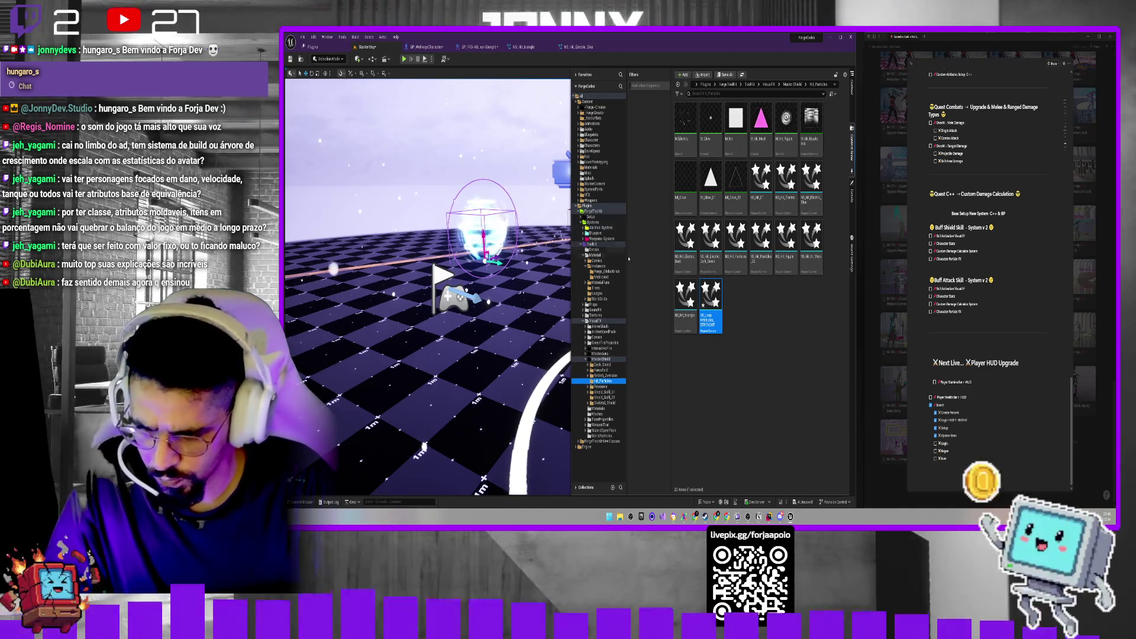
Move NS_LoopAttributes_STRENGHT into the Abilities_System folder and open that folder
{"action": "left_click_drag", "start_coordinate": [608, 230], "coordinate": [607, 229]}
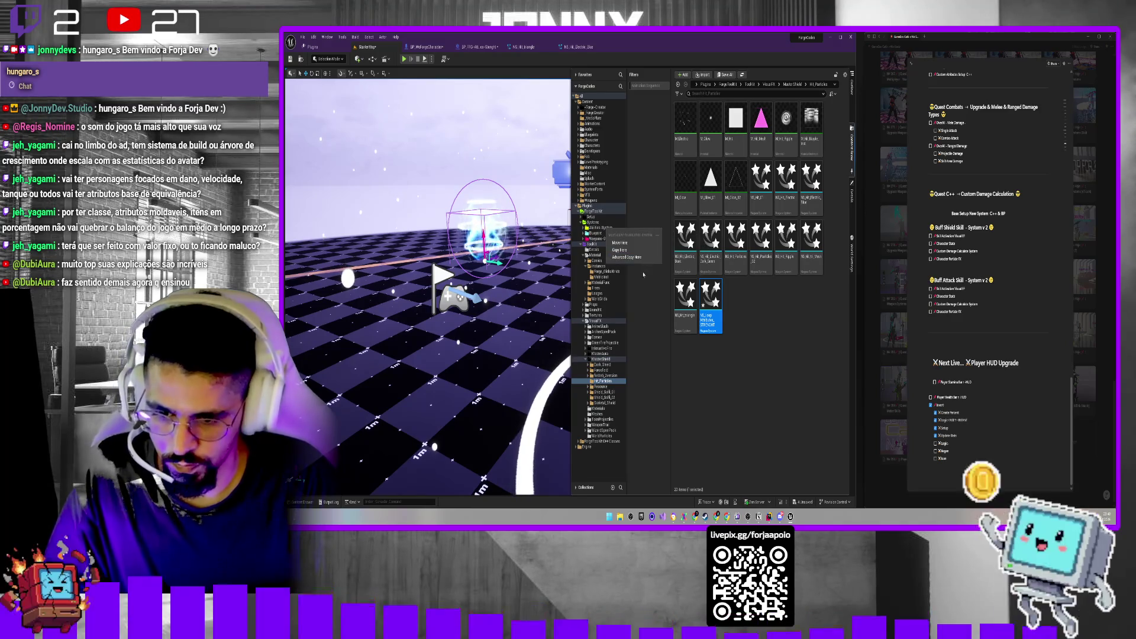
{"action": "left_click", "coordinate": [622, 245]}
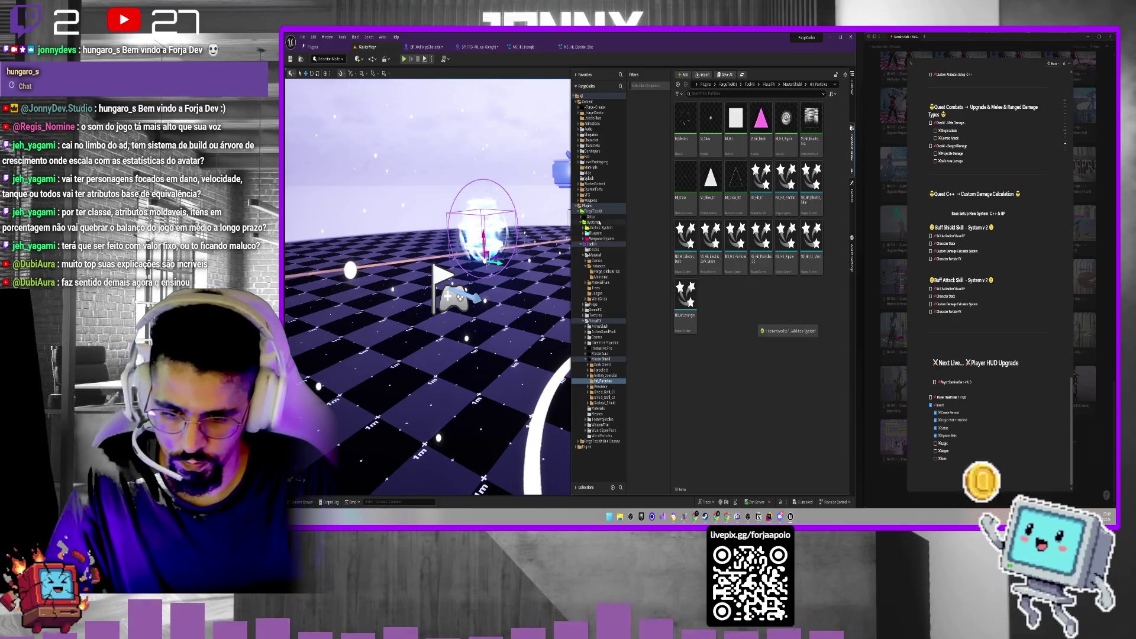
{"action": "left_click", "coordinate": [600, 227]}
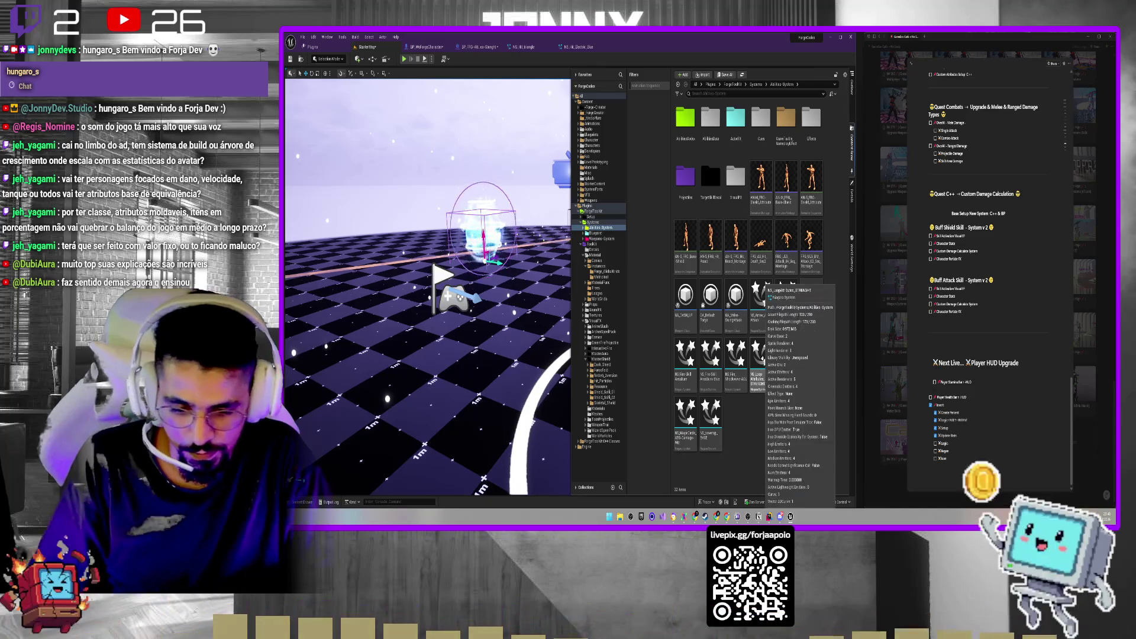
Open NS_LoopAttributes_STRENGHT in the Niagara editor
{"action": "left_click", "coordinate": [762, 362]}
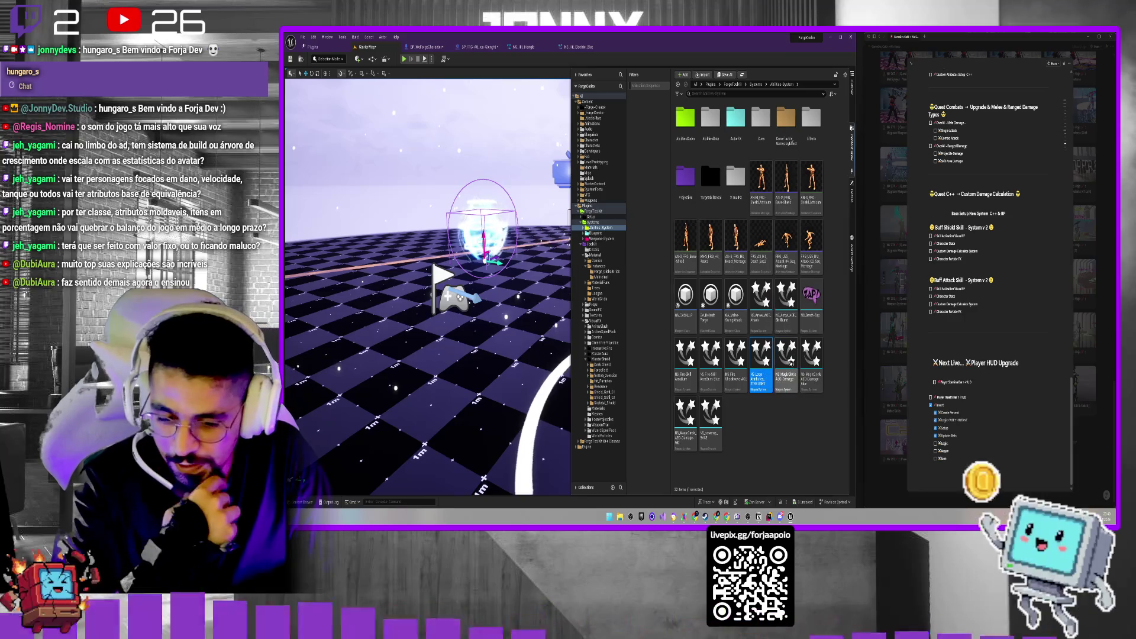
{"action": "key", "text": "Down"}
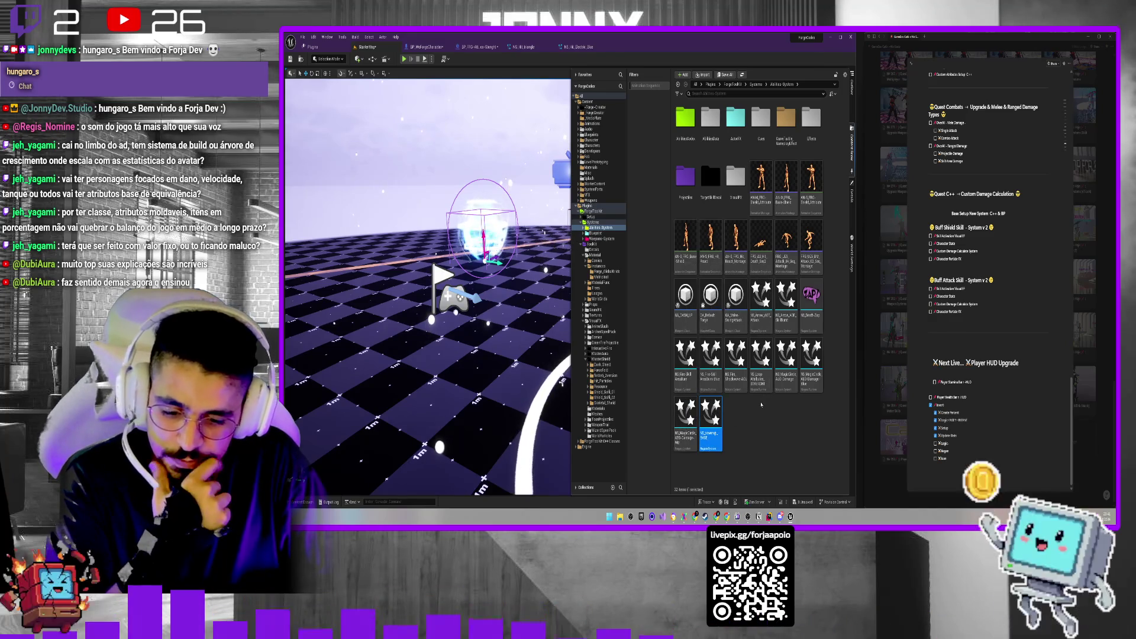
{"action": "left_click", "coordinate": [763, 372]}
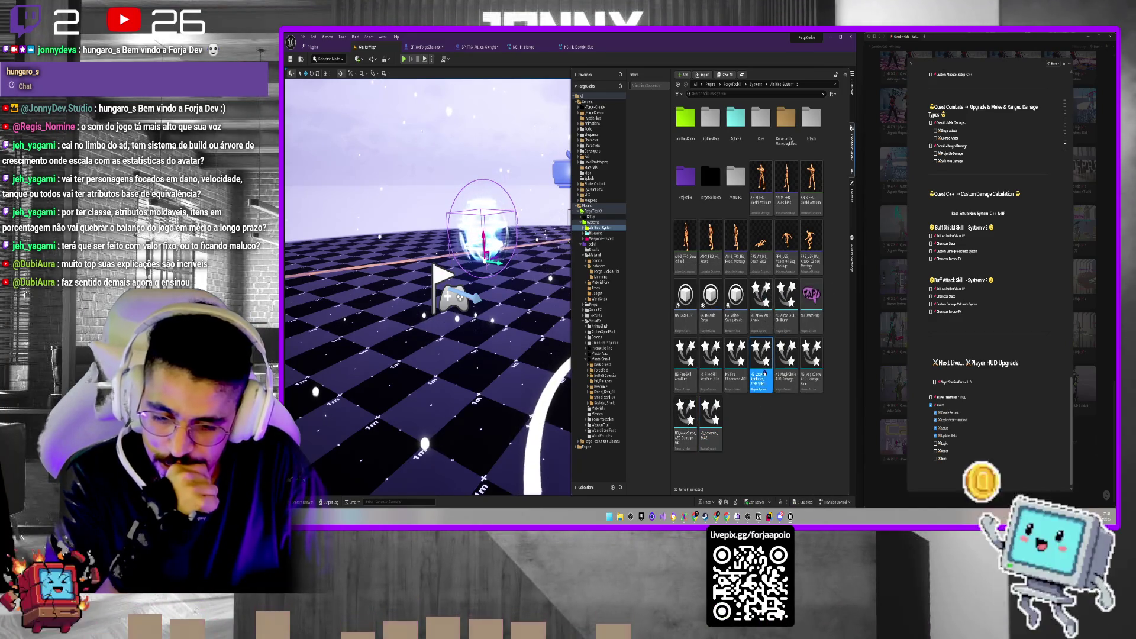
{"action": "double_click", "coordinate": [766, 361]}
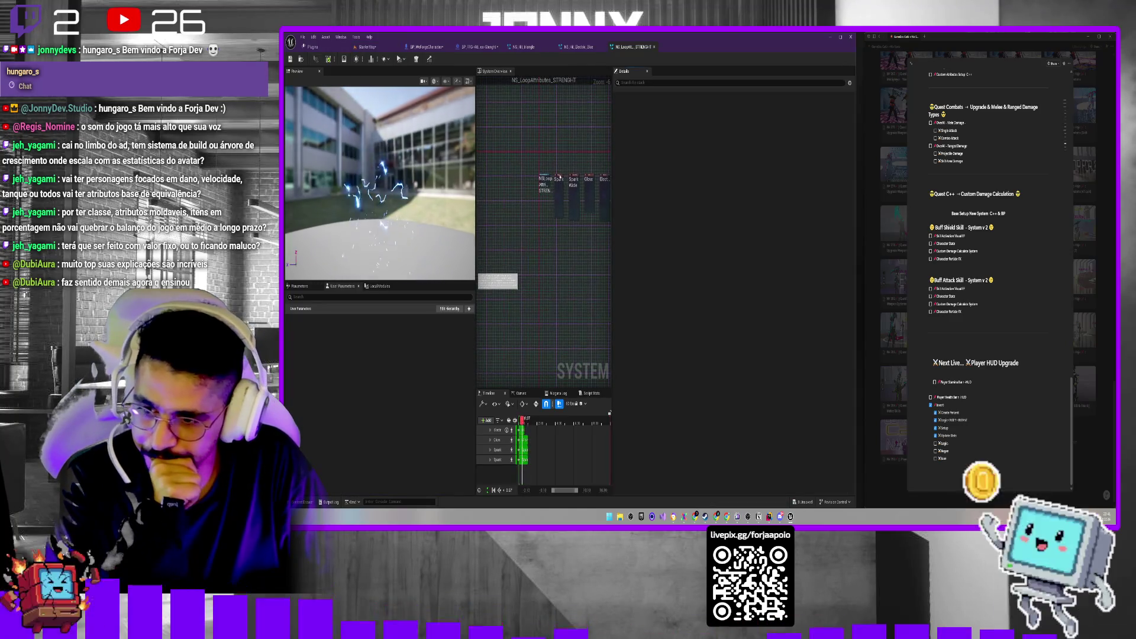
Set the Spark emitter's life cycle mode to Self and adjust its loop behaviour
{"action": "left_click", "coordinate": [562, 185]}
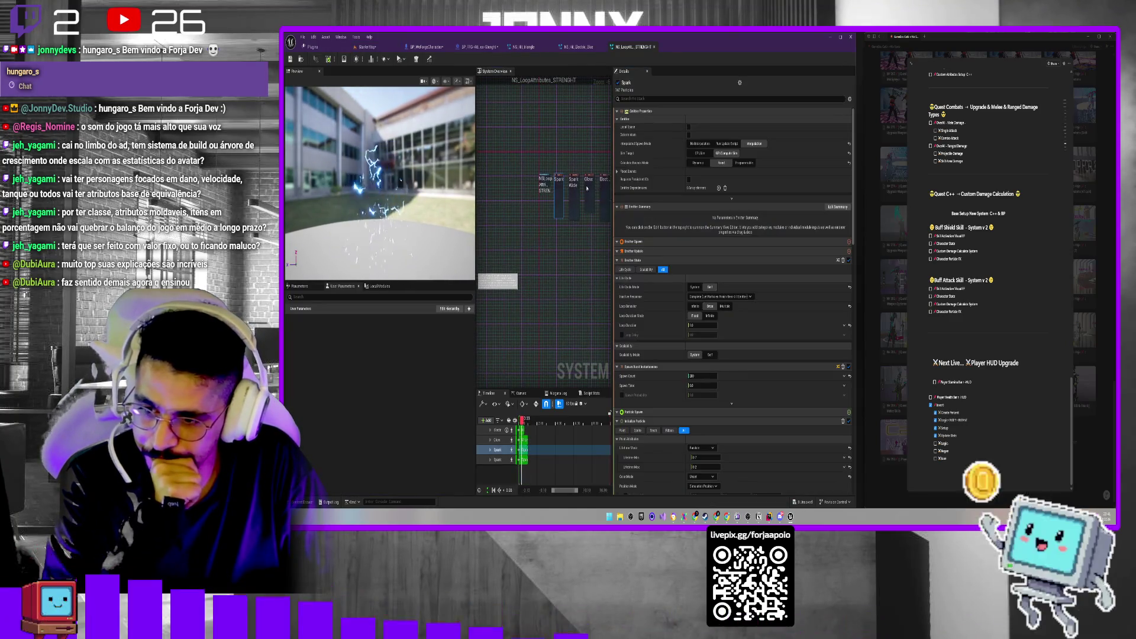
{"action": "left_click", "coordinate": [695, 287]}
{"action": "left_click", "coordinate": [710, 287]}
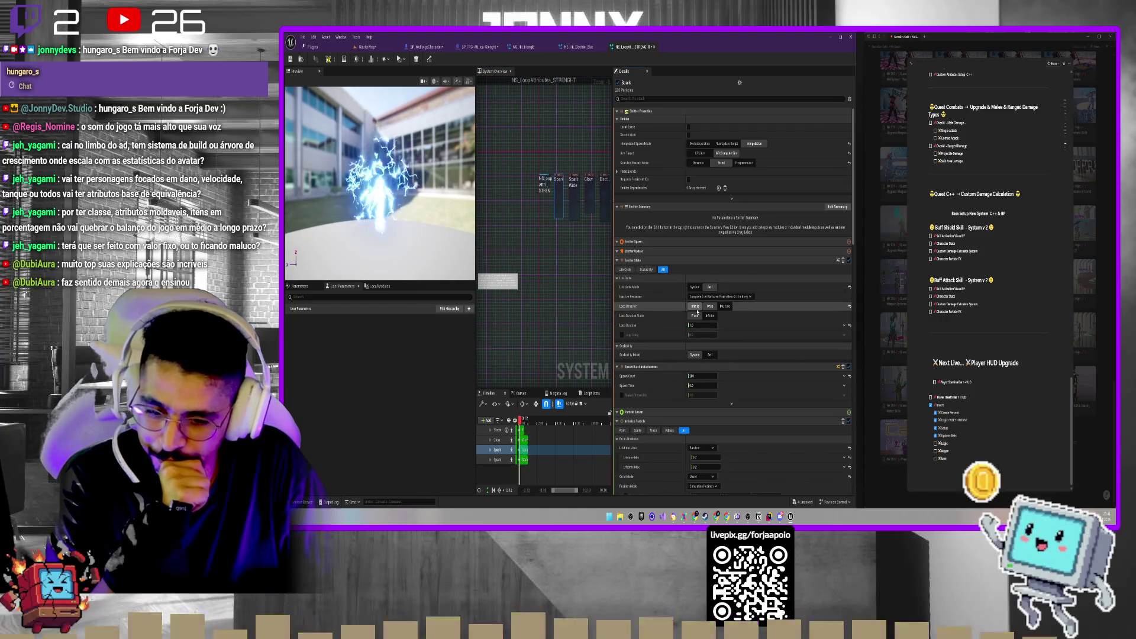
{"action": "left_click", "coordinate": [695, 310]}
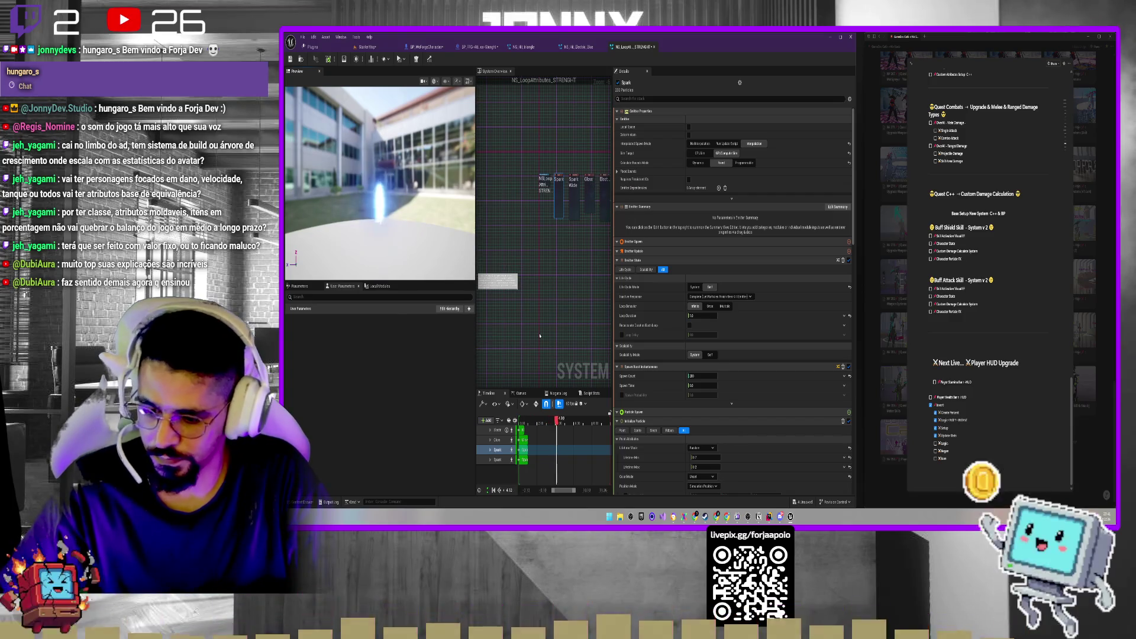
Inspect the Glow, Spark_Wide, Spark and Electric emitters, then switch to NS_Hit_triangle
{"action": "left_click", "coordinate": [523, 440]}
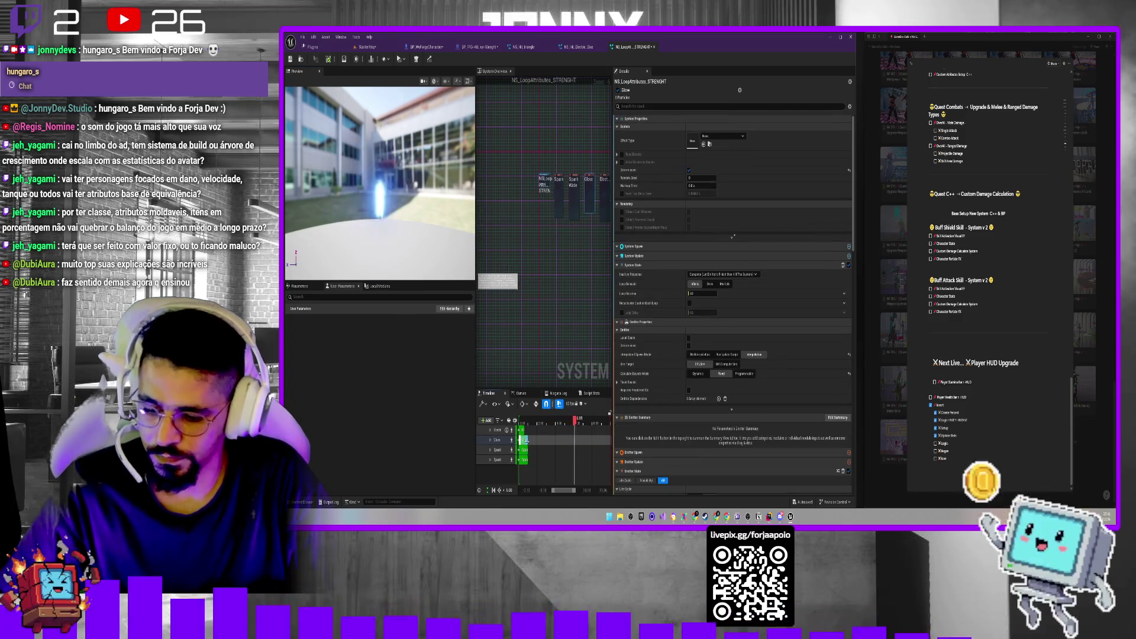
{"action": "left_click", "coordinate": [577, 193]}
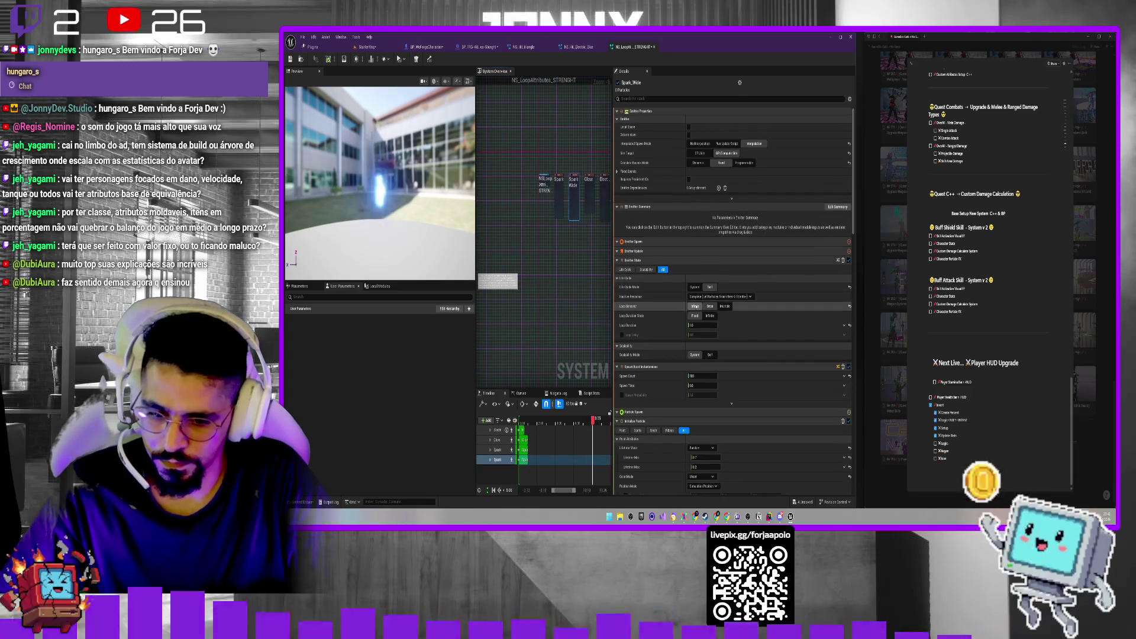
{"action": "left_click", "coordinate": [557, 194]}
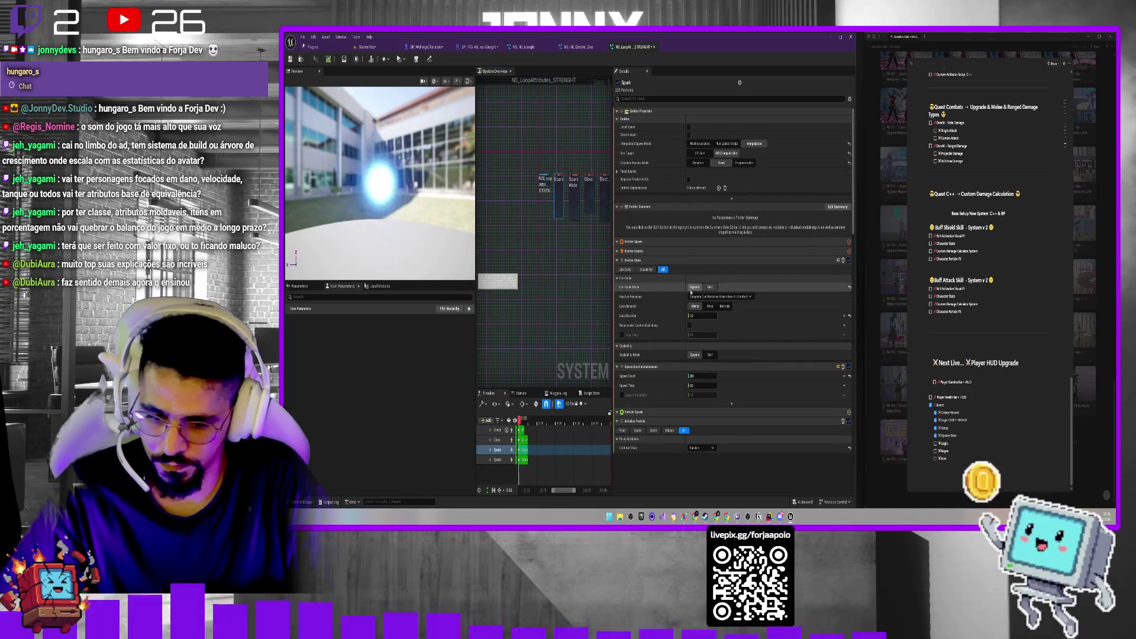
{"action": "left_click", "coordinate": [589, 198]}
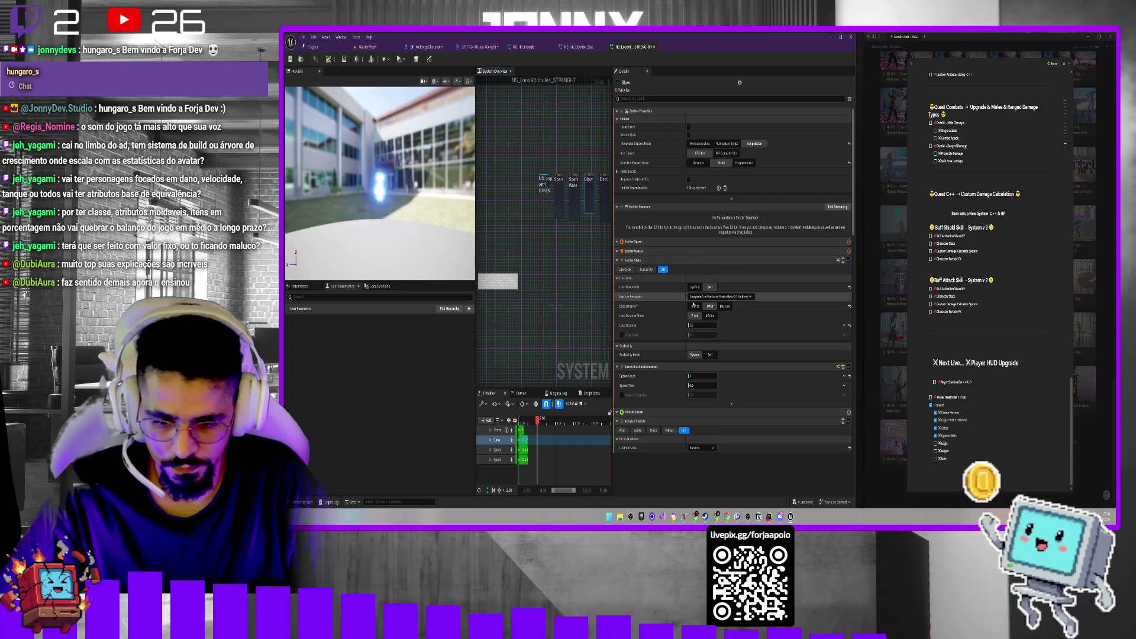
{"action": "left_click", "coordinate": [605, 218]}
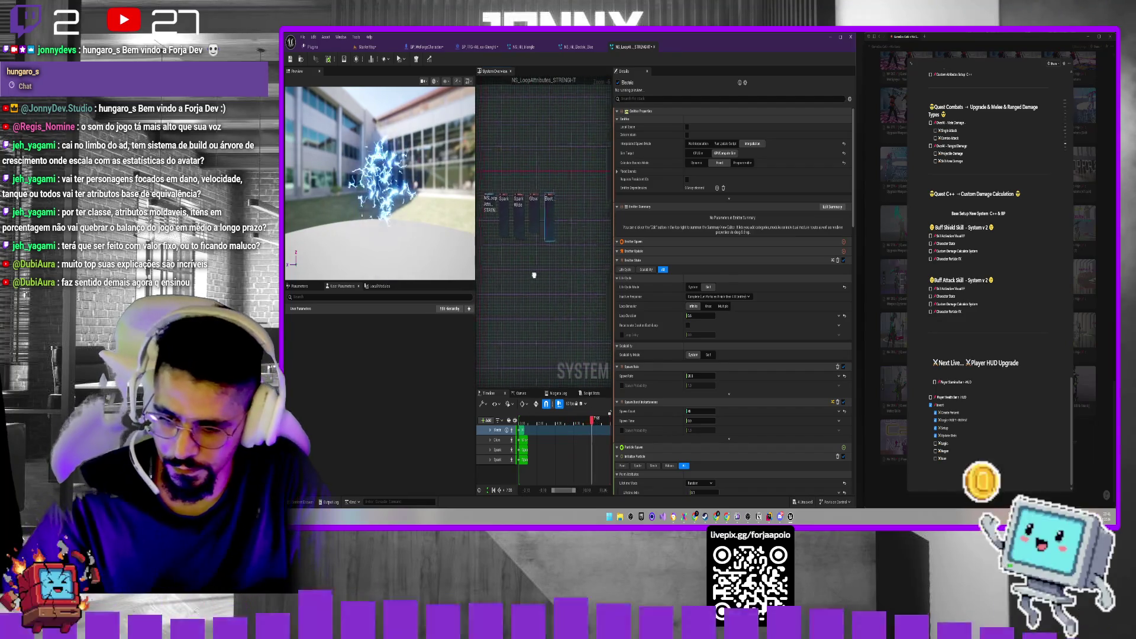
{"action": "left_click", "coordinate": [532, 46]}
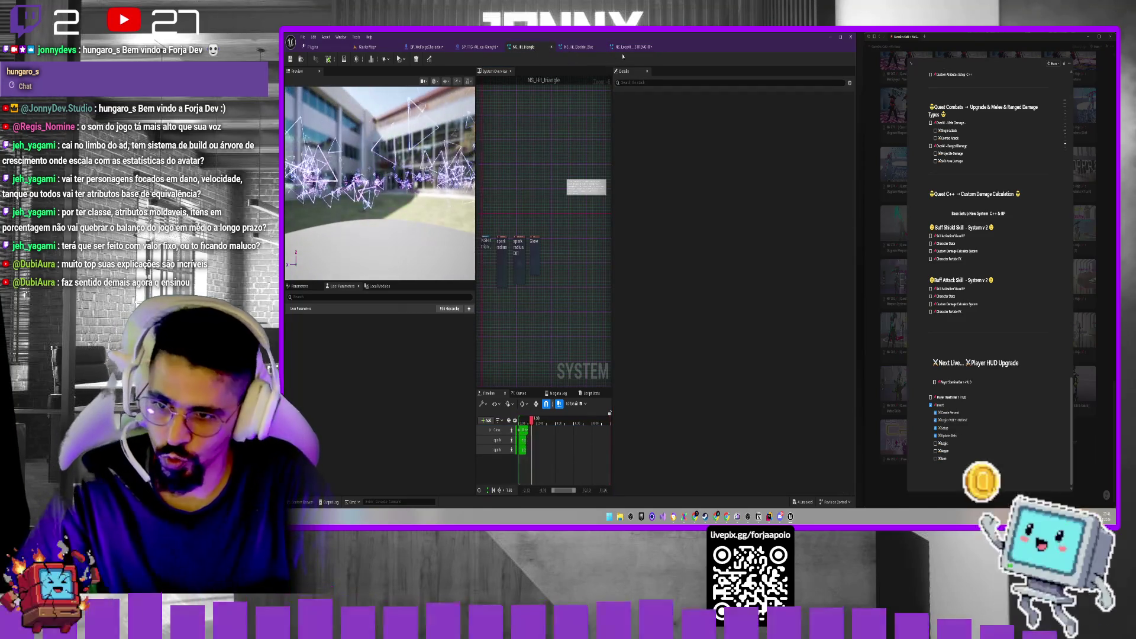
Set the Strength area blueprint's Visual FX to NS_LoopAttributes_STRENGHT and compile it
{"action": "left_click", "coordinate": [632, 46]}
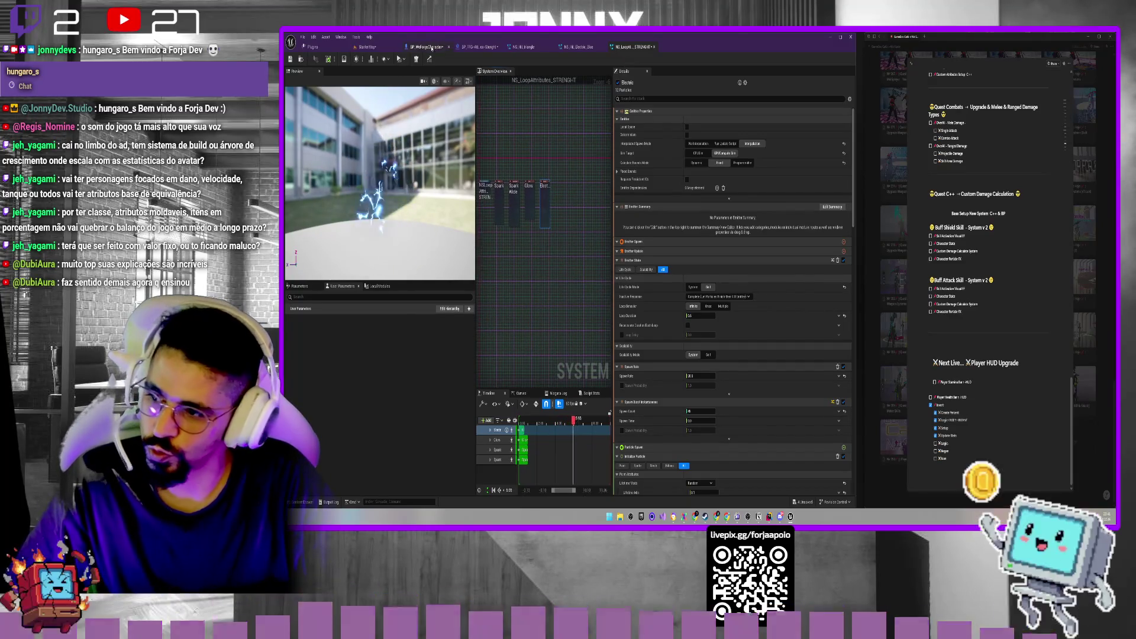
{"action": "left_click", "coordinate": [477, 47]}
{"action": "left_click", "coordinate": [816, 232]}
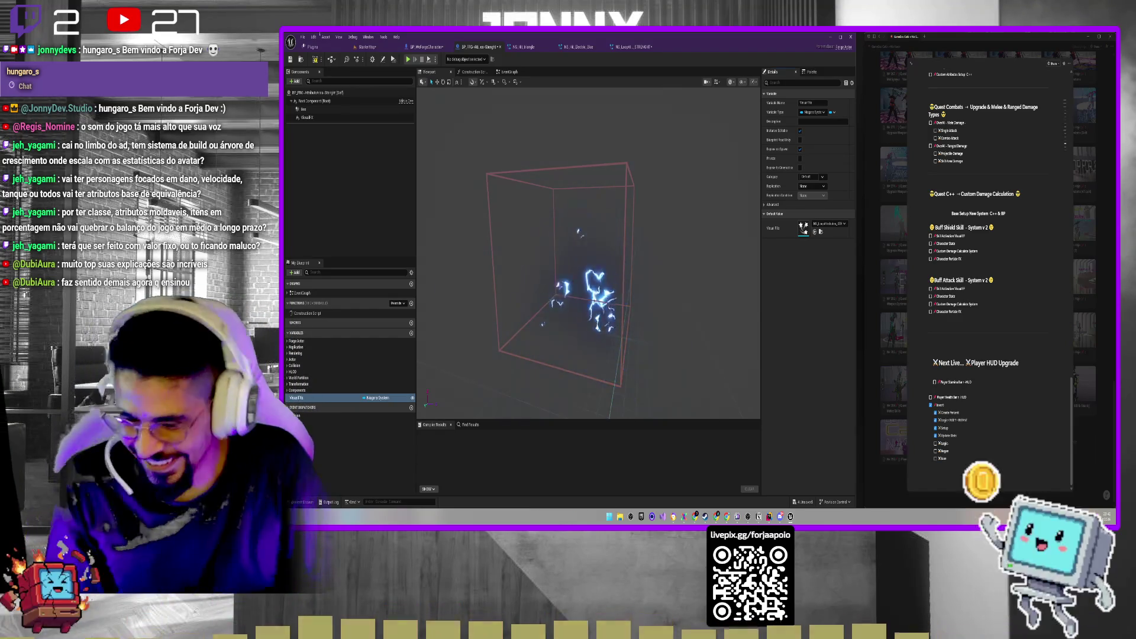
{"action": "left_click", "coordinate": [314, 59]}
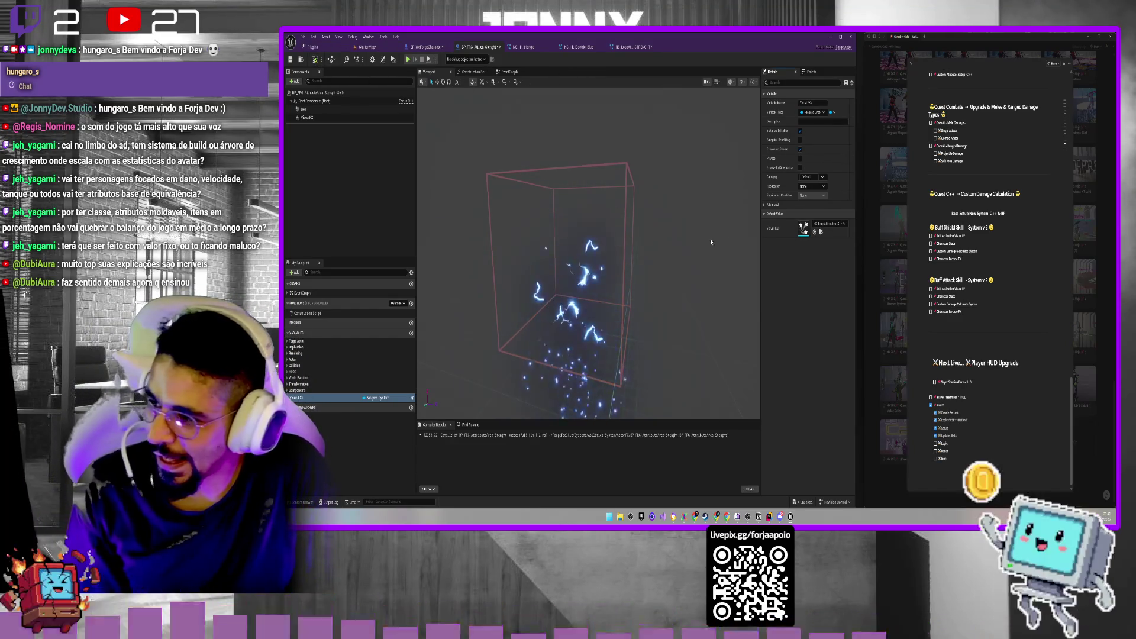
{"action": "left_click", "coordinate": [509, 72]}
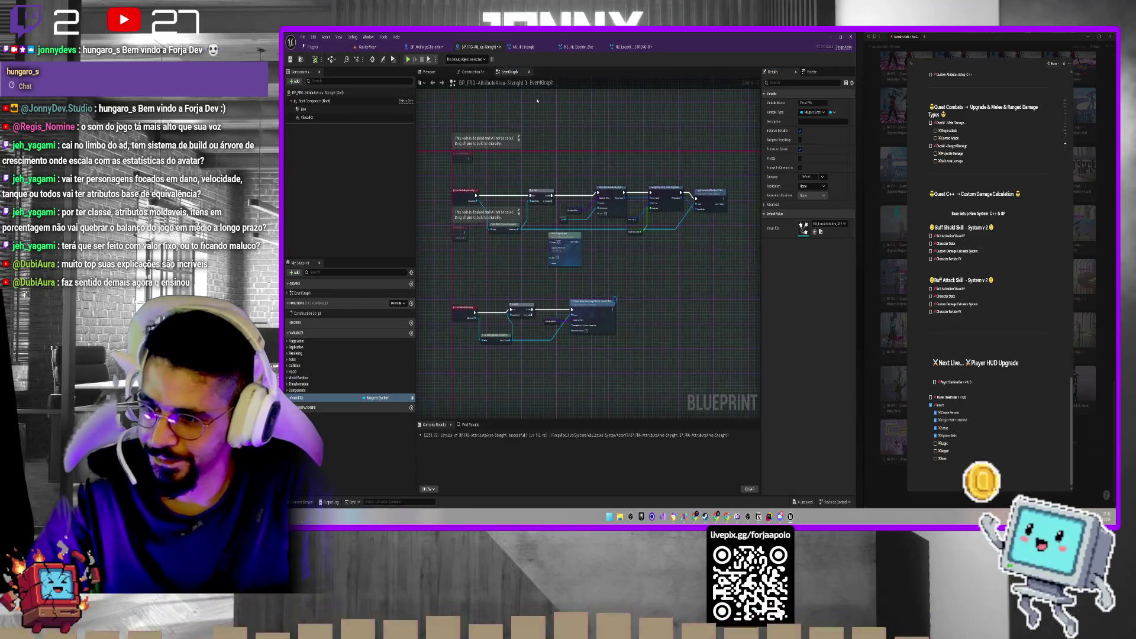
Check the NS_Hit_triangle, NS_Hit_Electric_Blue and BP_WeForgeCharacter tabs, then bring up the +Add component list
{"action": "left_click", "coordinate": [513, 47]}
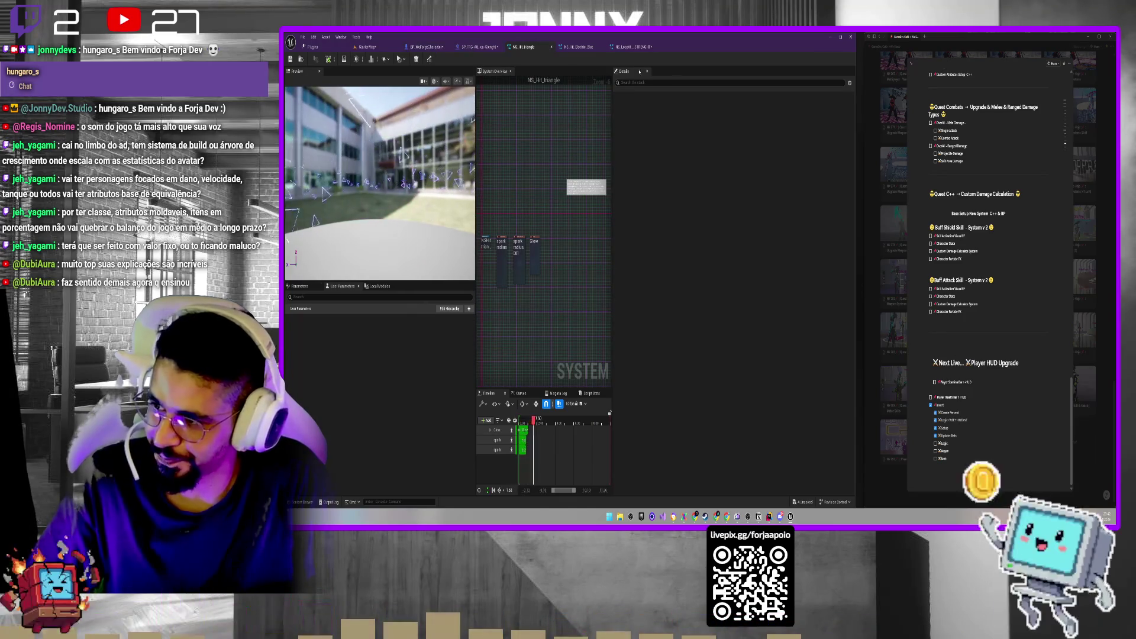
{"action": "left_click", "coordinate": [513, 47]}
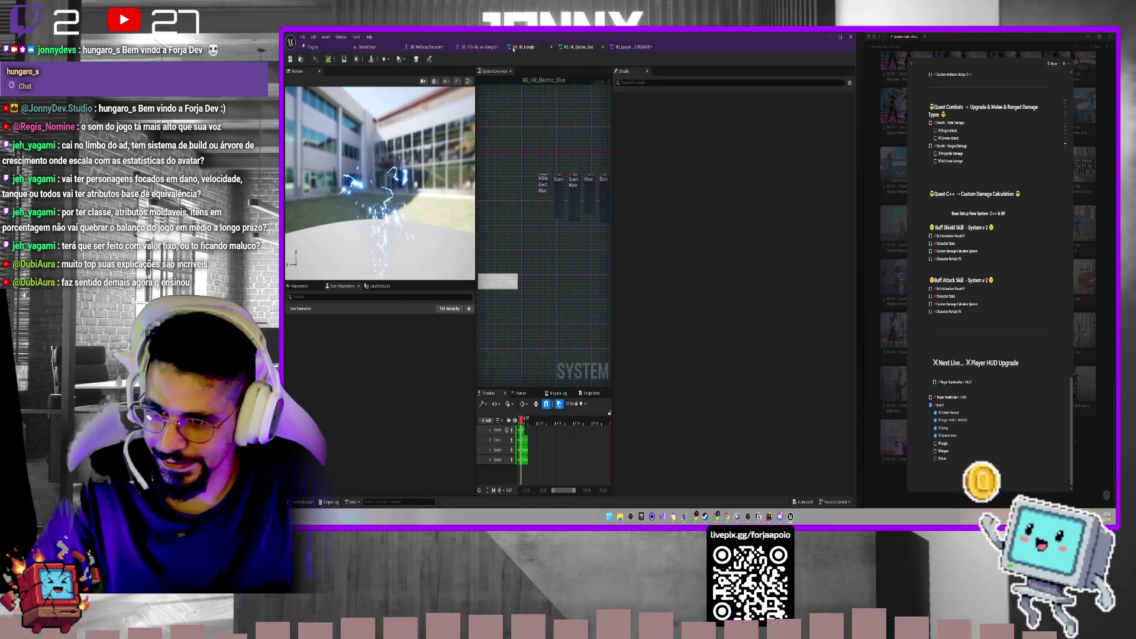
{"action": "left_click", "coordinate": [426, 47]}
{"action": "left_click", "coordinate": [473, 47]}
{"action": "left_click", "coordinate": [293, 81]}
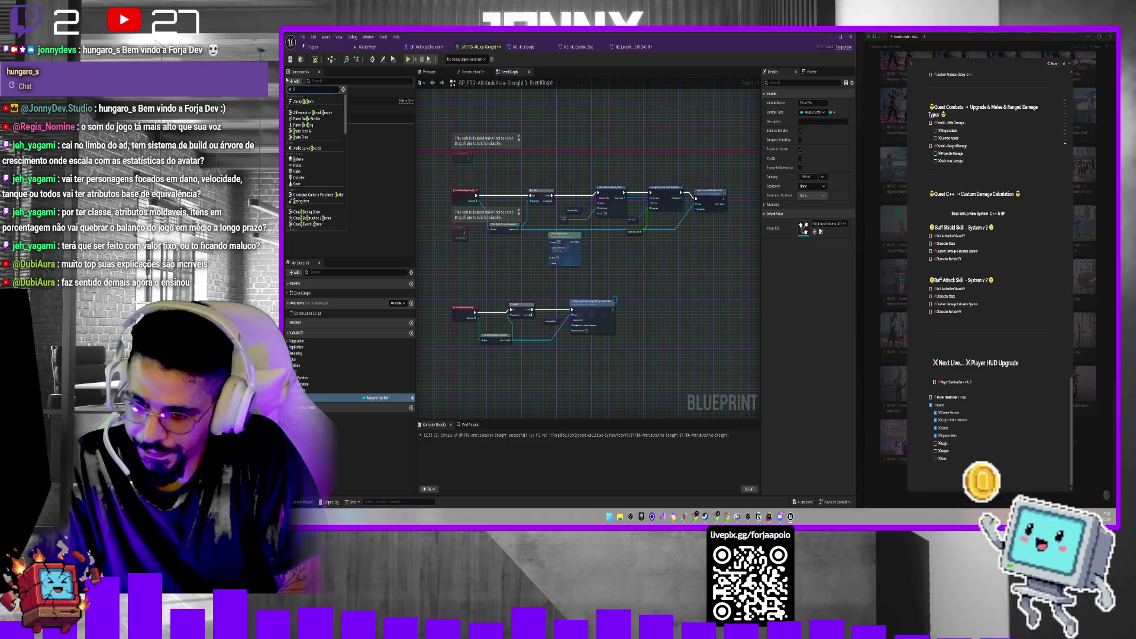
Search 'static' and add a Static Mesh component with its default name
{"action": "type", "text": "ti"}
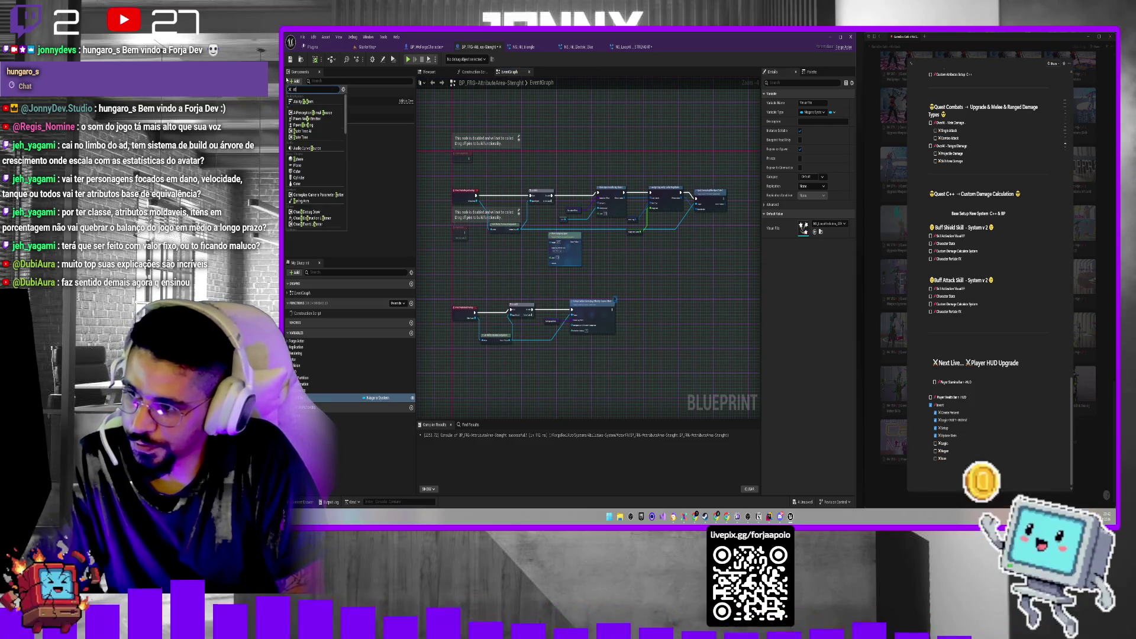
{"action": "key", "text": "BackSpace"}
{"action": "key", "text": "BackSpace"}
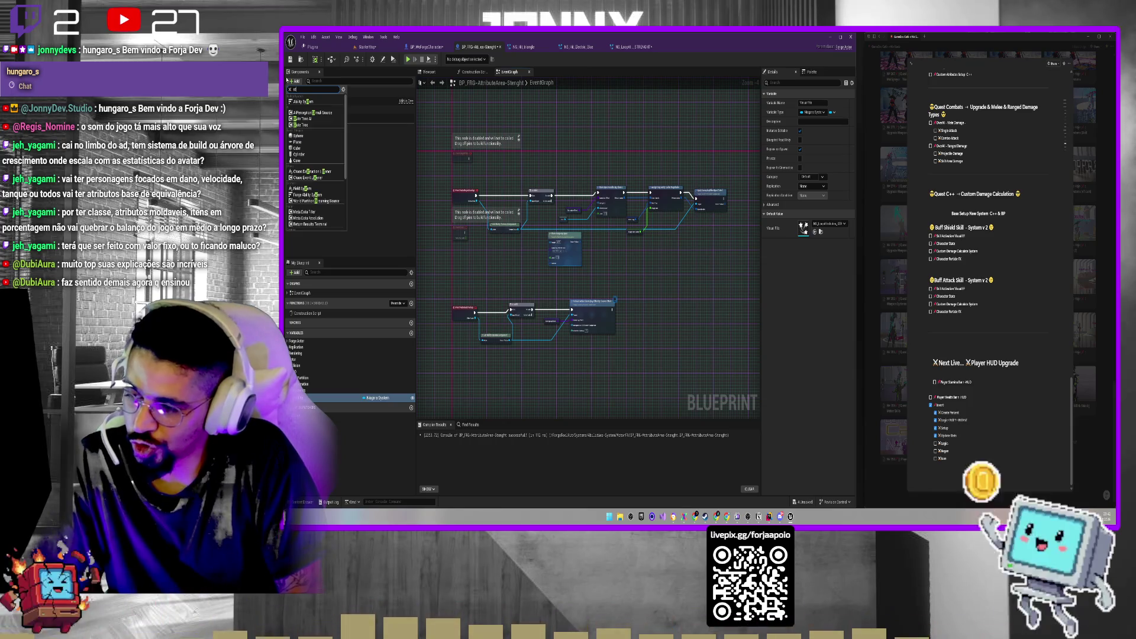
{"action": "type", "text": "atic"}
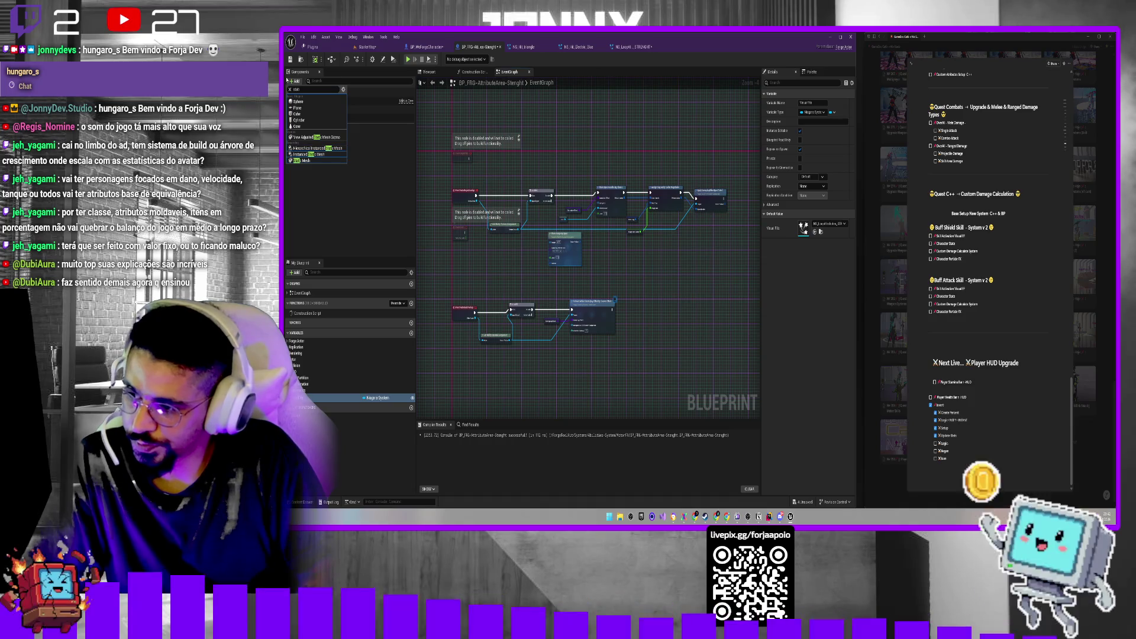
{"action": "left_click", "coordinate": [301, 160]}
{"action": "key", "text": "Return"}
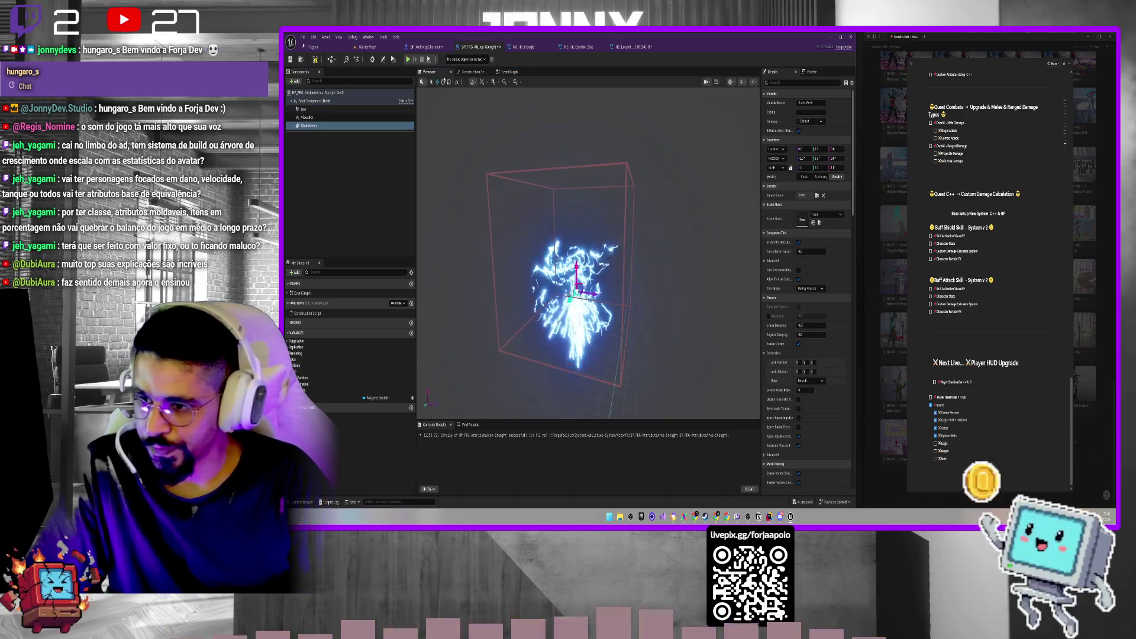
Set the new Static Mesh component's mesh to SM_CircularDisc
{"action": "left_click", "coordinate": [827, 215]}
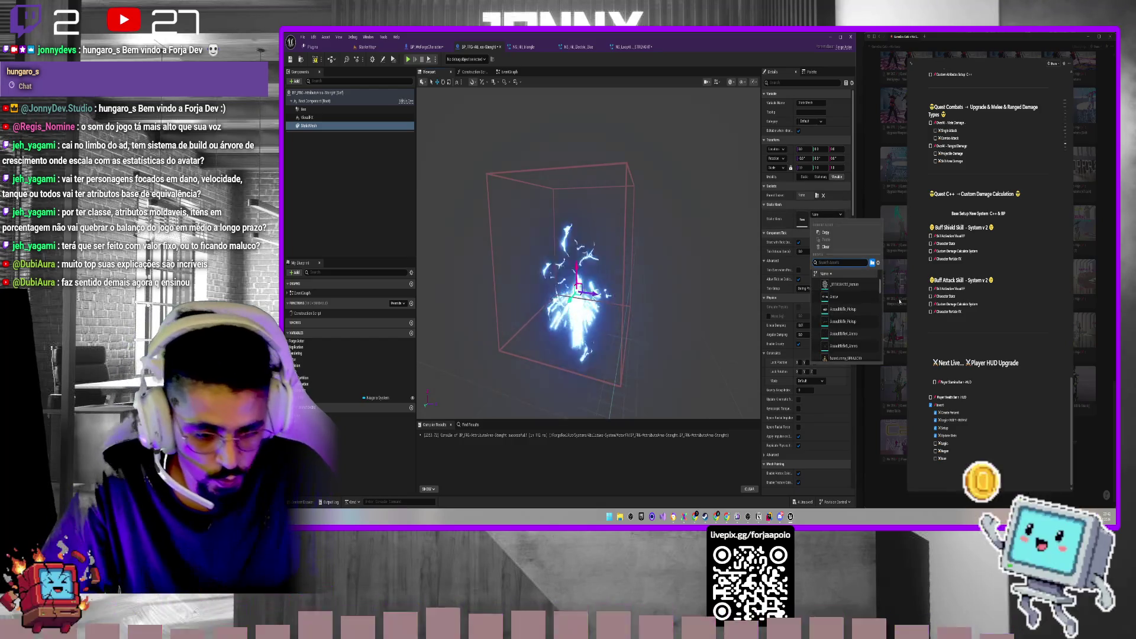
{"action": "scroll", "coordinate": [852, 320], "scroll_direction": "down", "scroll_amount": 10}
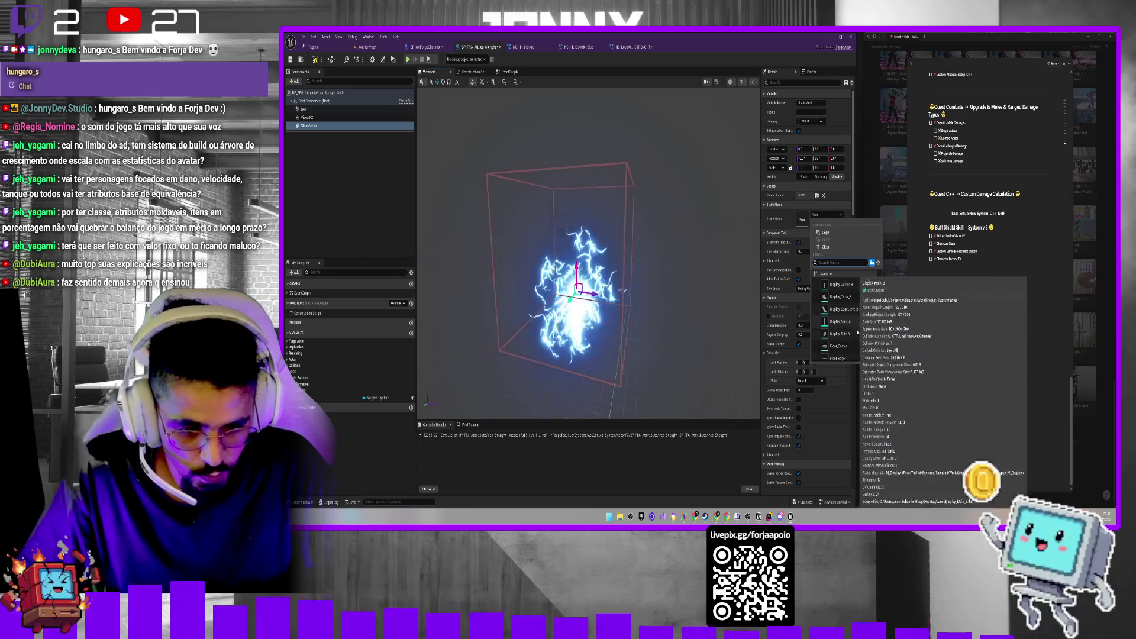
{"action": "scroll", "coordinate": [857, 330], "scroll_direction": "down", "scroll_amount": 3}
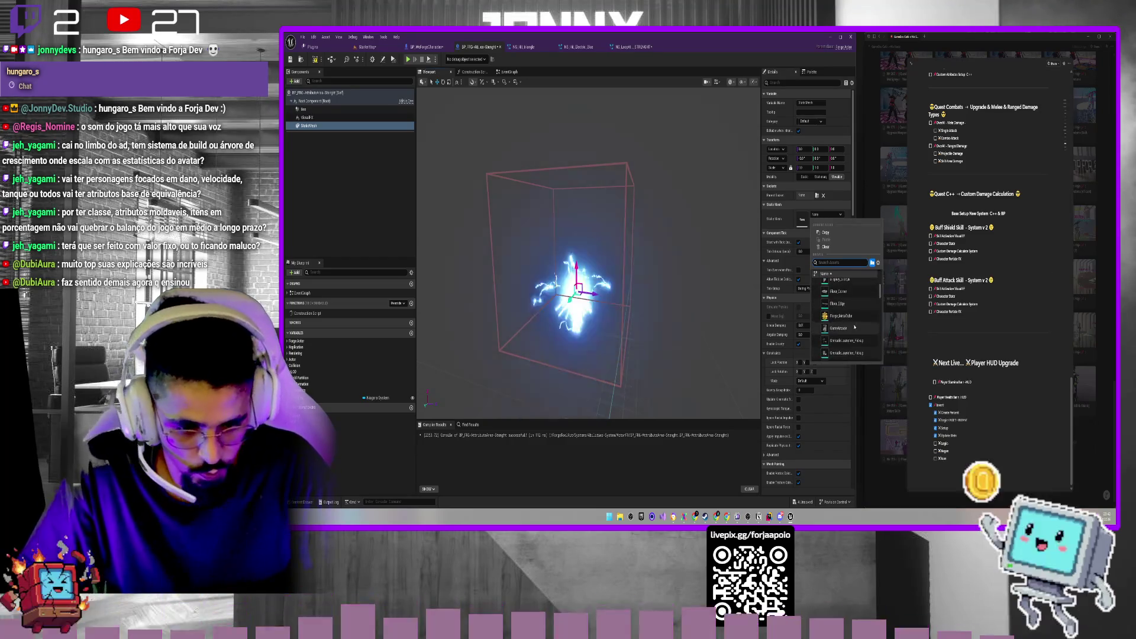
{"action": "scroll", "coordinate": [855, 327], "scroll_direction": "down", "scroll_amount": 3}
{"action": "scroll", "coordinate": [852, 325], "scroll_direction": "down", "scroll_amount": 5}
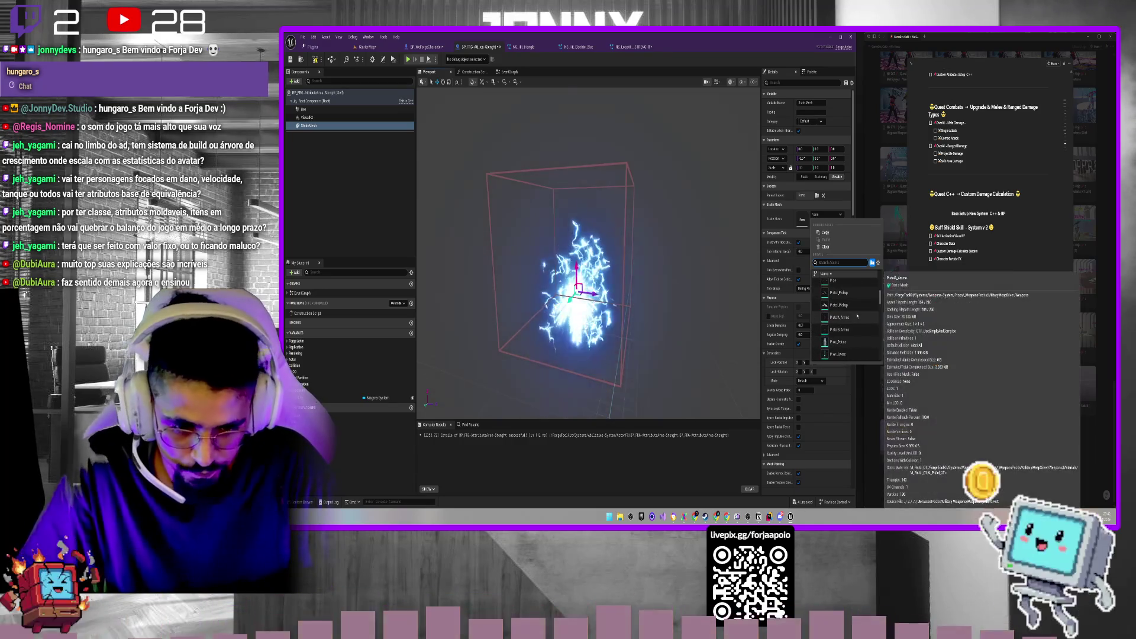
{"action": "scroll", "coordinate": [856, 319], "scroll_direction": "down", "scroll_amount": 5}
{"action": "scroll", "coordinate": [853, 323], "scroll_direction": "down", "scroll_amount": 5}
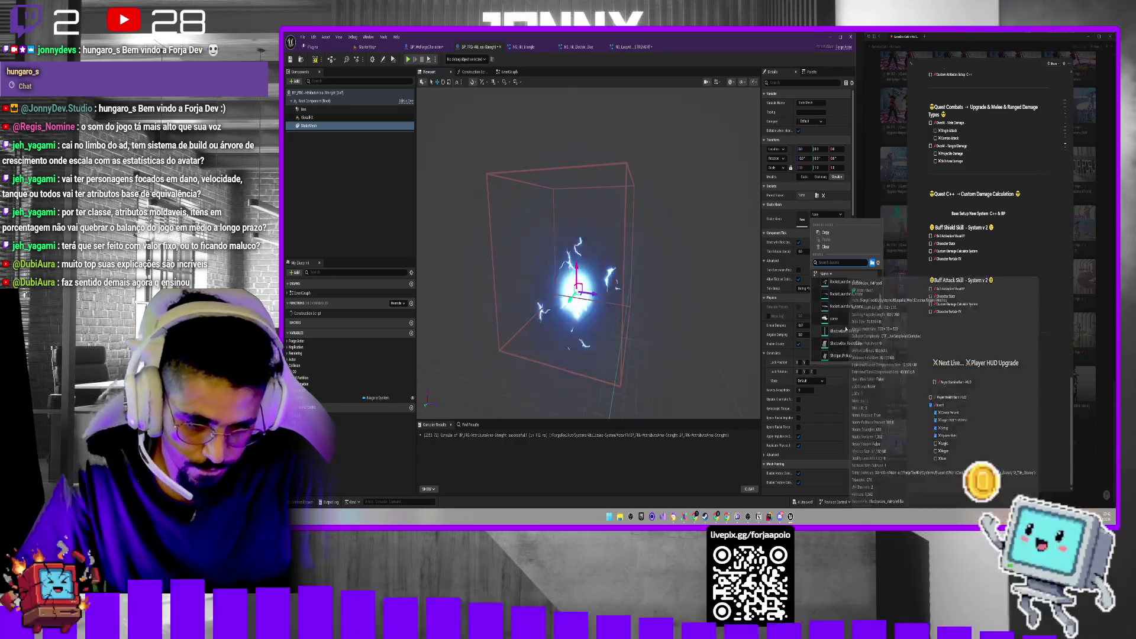
{"action": "scroll", "coordinate": [852, 323], "scroll_direction": "down", "scroll_amount": 5}
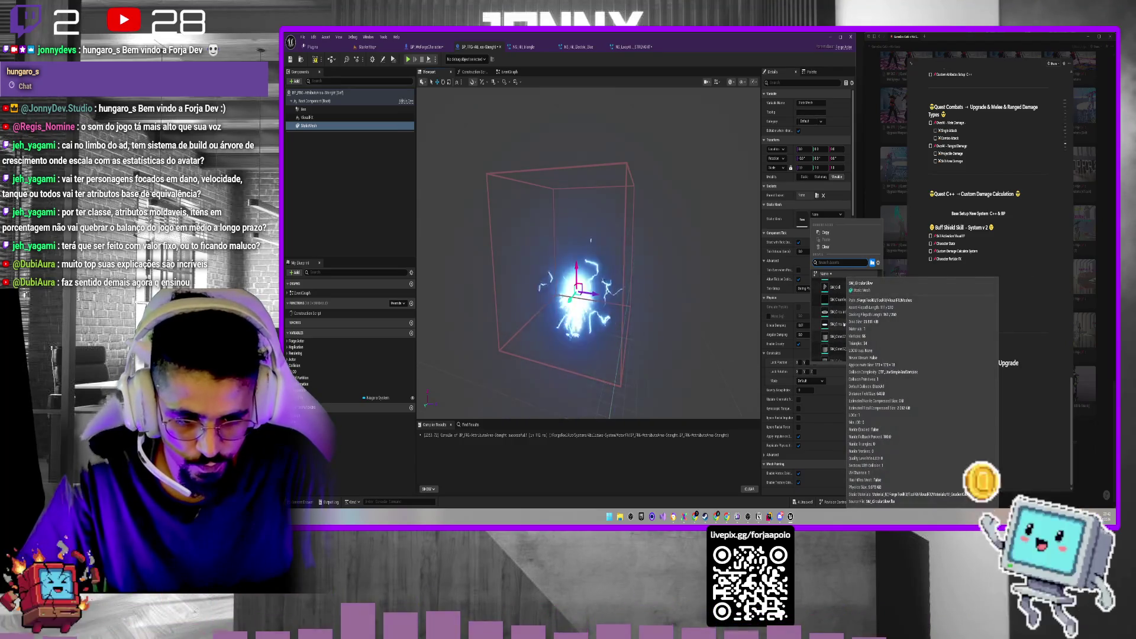
{"action": "left_click", "coordinate": [842, 325]}
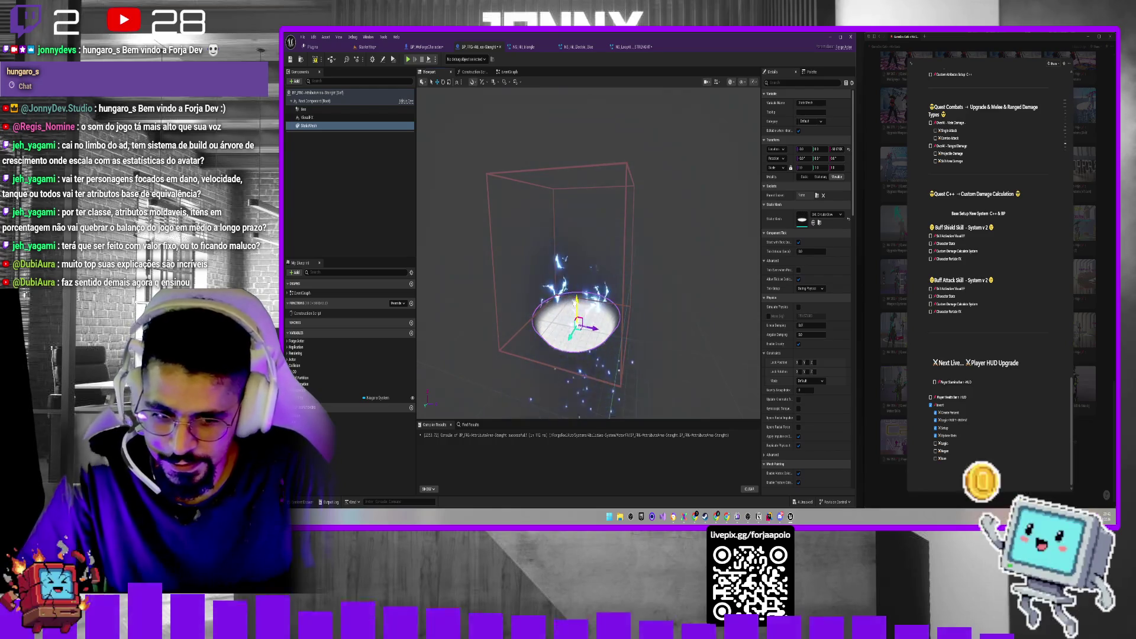
Raise the Box collision above the disc, then locate the mesh's M_GradientGlow material
{"action": "left_click_drag", "start_coordinate": [575, 297], "coordinate": [581, 304]}
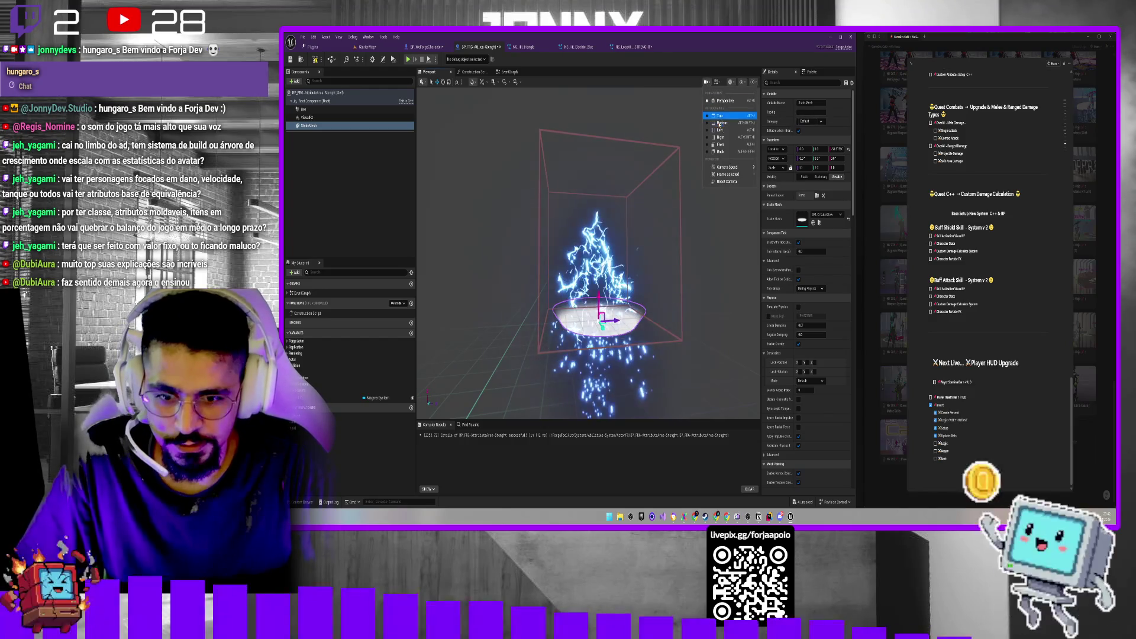
{"action": "left_click", "coordinate": [719, 129]}
{"action": "left_click", "coordinate": [725, 85]}
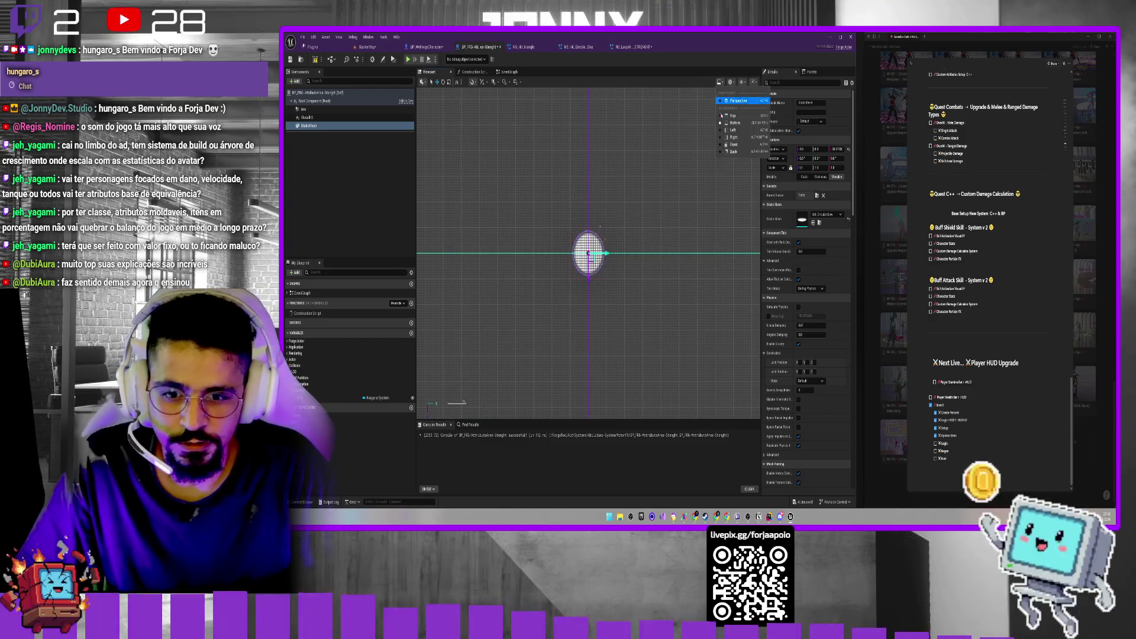
{"action": "left_click", "coordinate": [732, 136]}
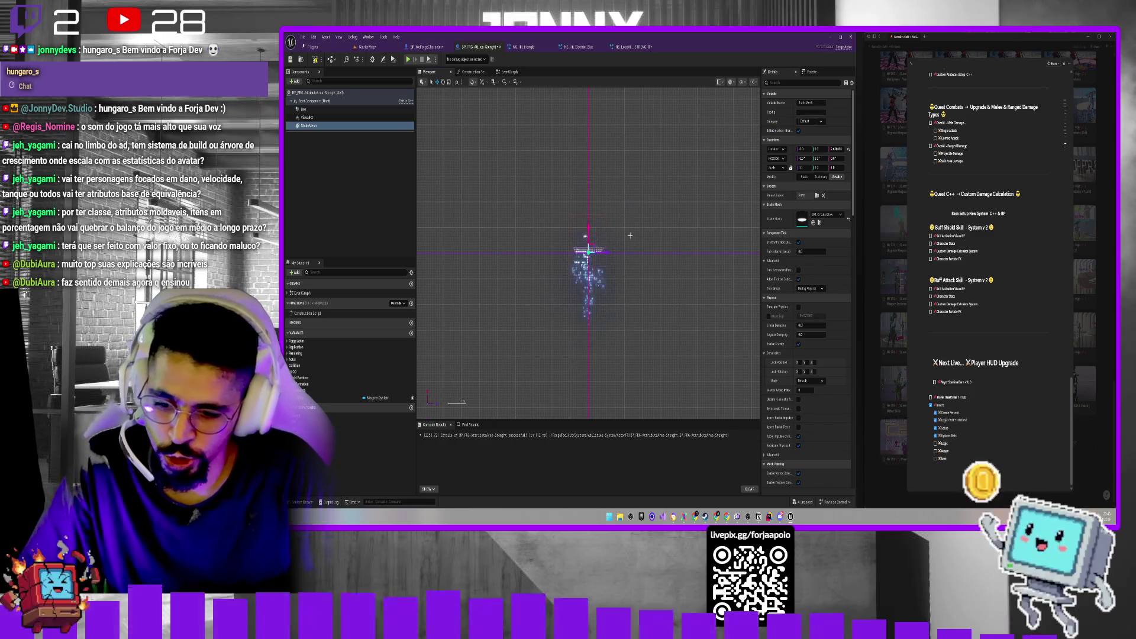
{"action": "left_click", "coordinate": [589, 255]}
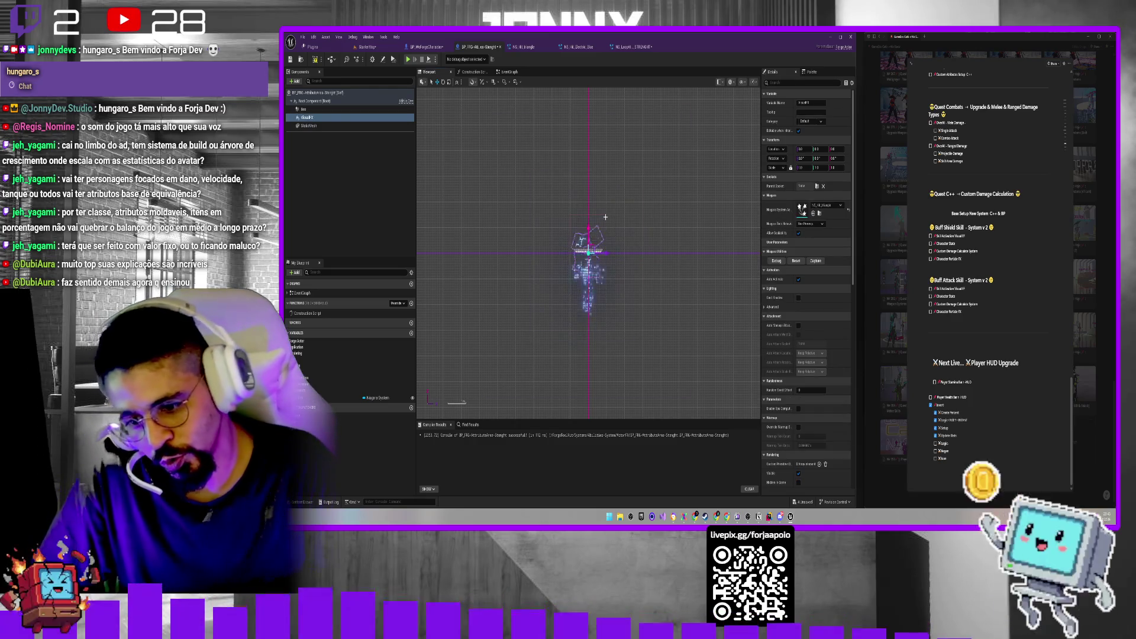
{"action": "left_click", "coordinate": [606, 222]}
{"action": "left_click_drag", "start_coordinate": [590, 214], "coordinate": [590, 198]}
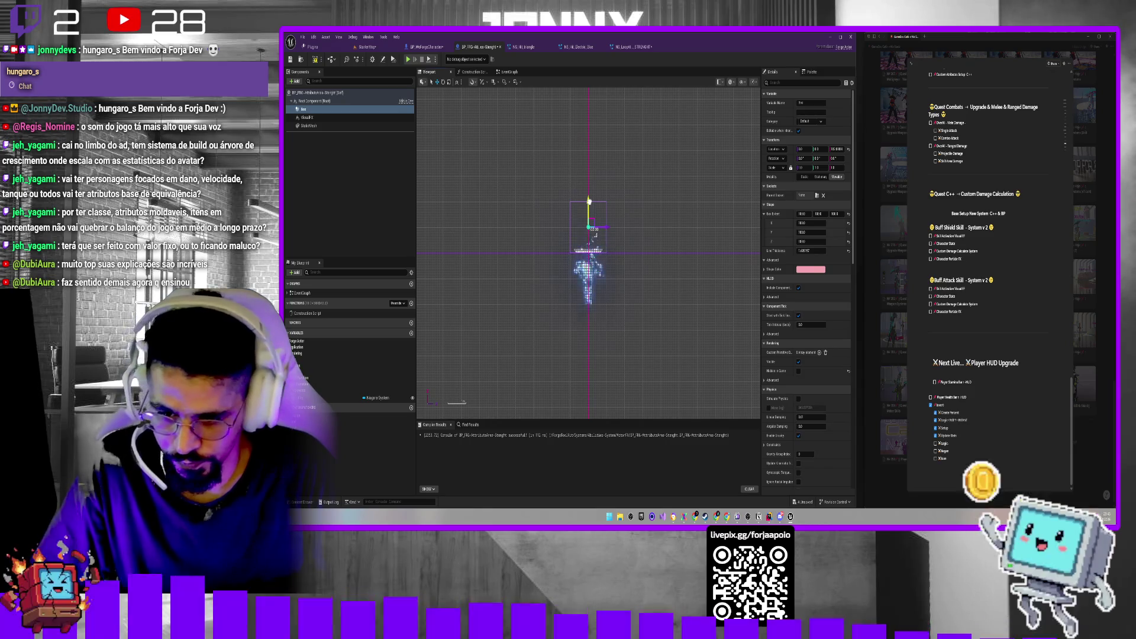
{"action": "left_click", "coordinate": [589, 258]}
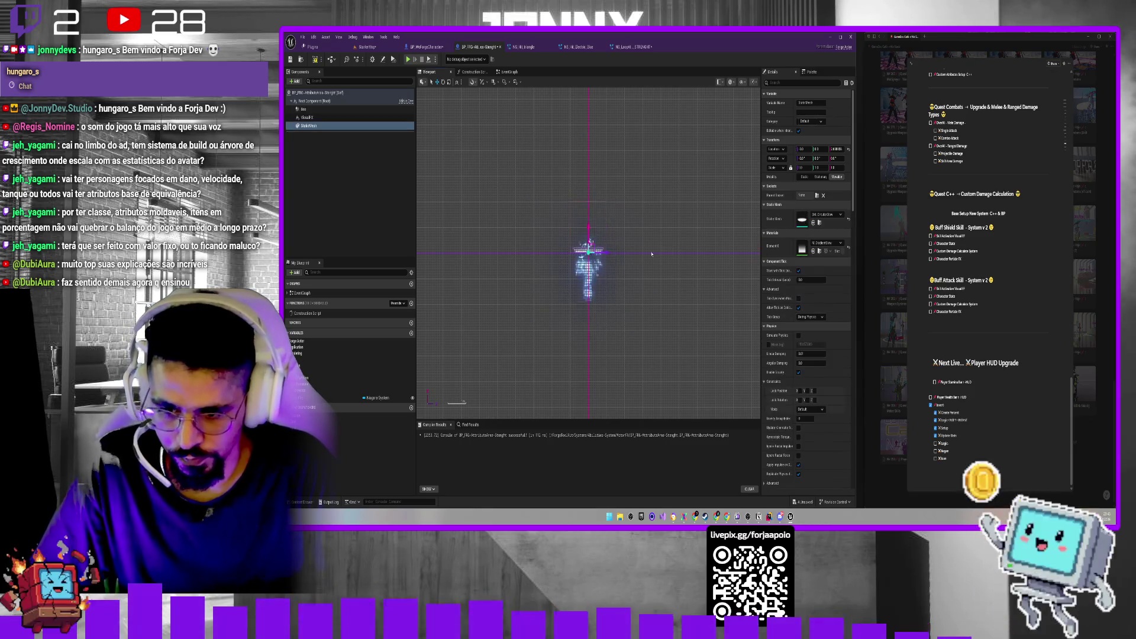
{"action": "left_click", "coordinate": [820, 252]}
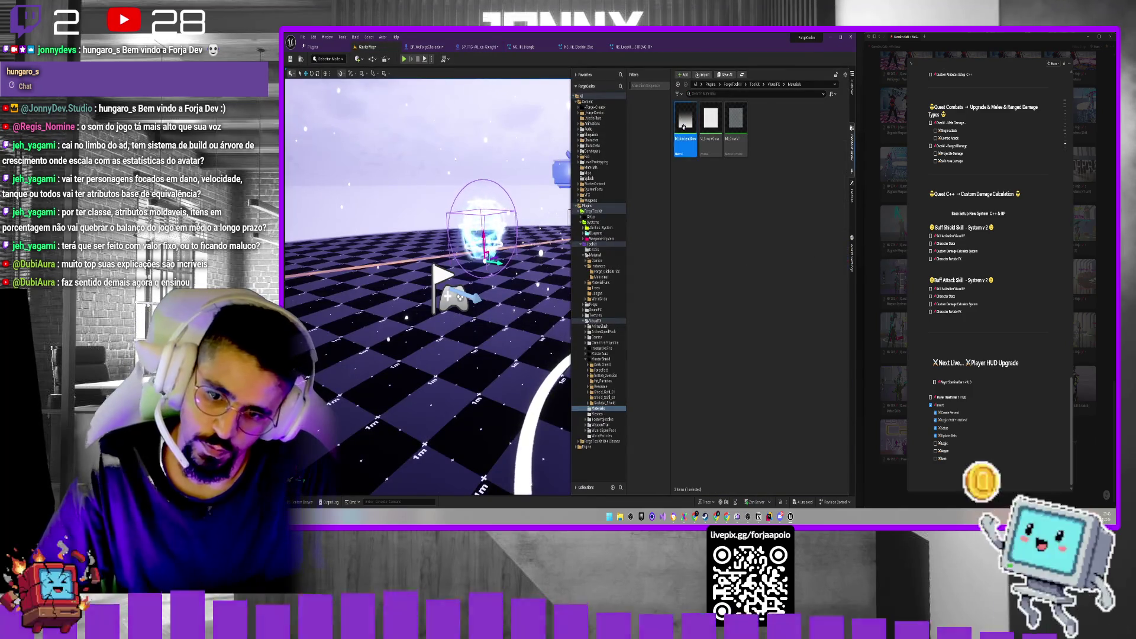
Create a material instance from M_GradientGlow, rename it, and open it in its editor
{"action": "left_click", "coordinate": [692, 132]}
{"action": "right_click", "coordinate": [692, 132]}
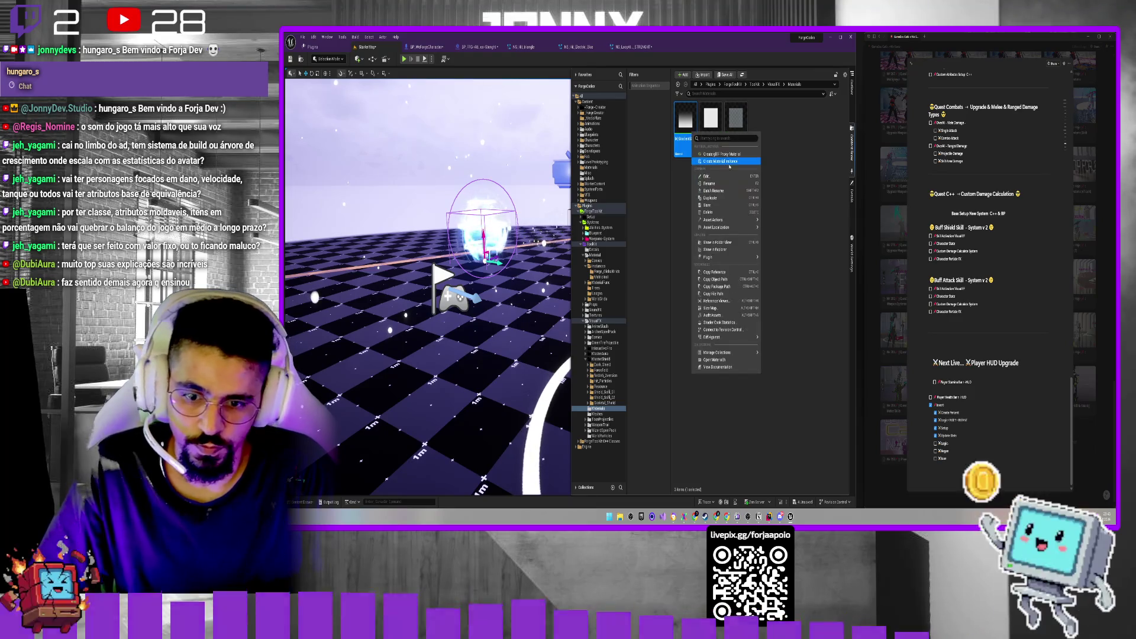
{"action": "left_click", "coordinate": [742, 163]}
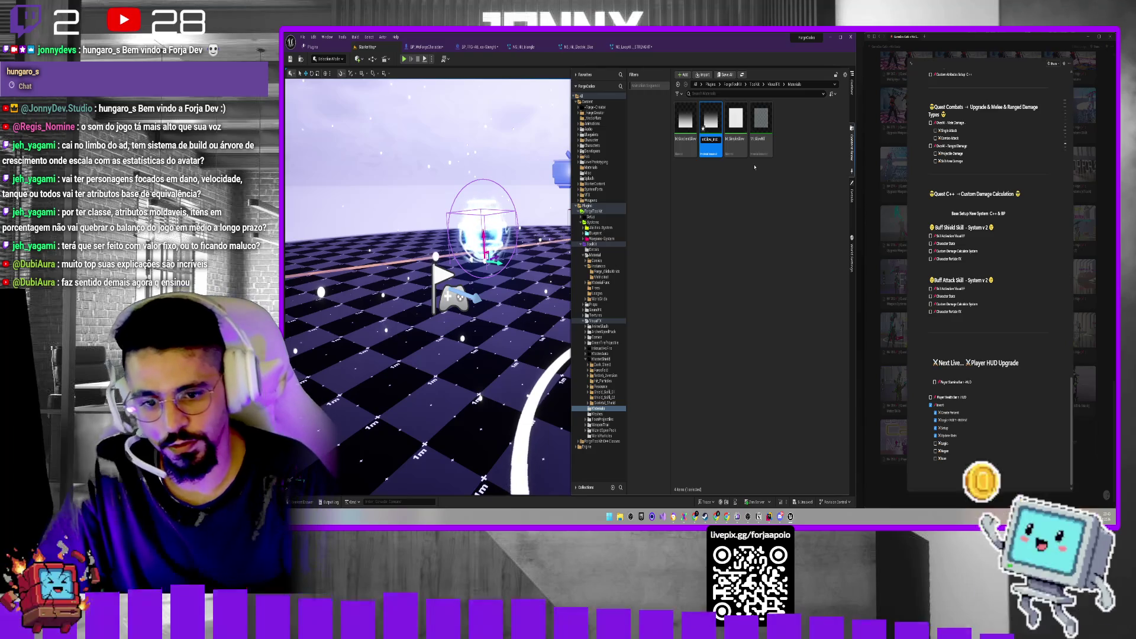
{"action": "key", "text": "End"}
{"action": "key", "text": "BackSpace"}
{"action": "key", "text": "BackSpace"}
{"action": "key", "text": "BackSpace"}
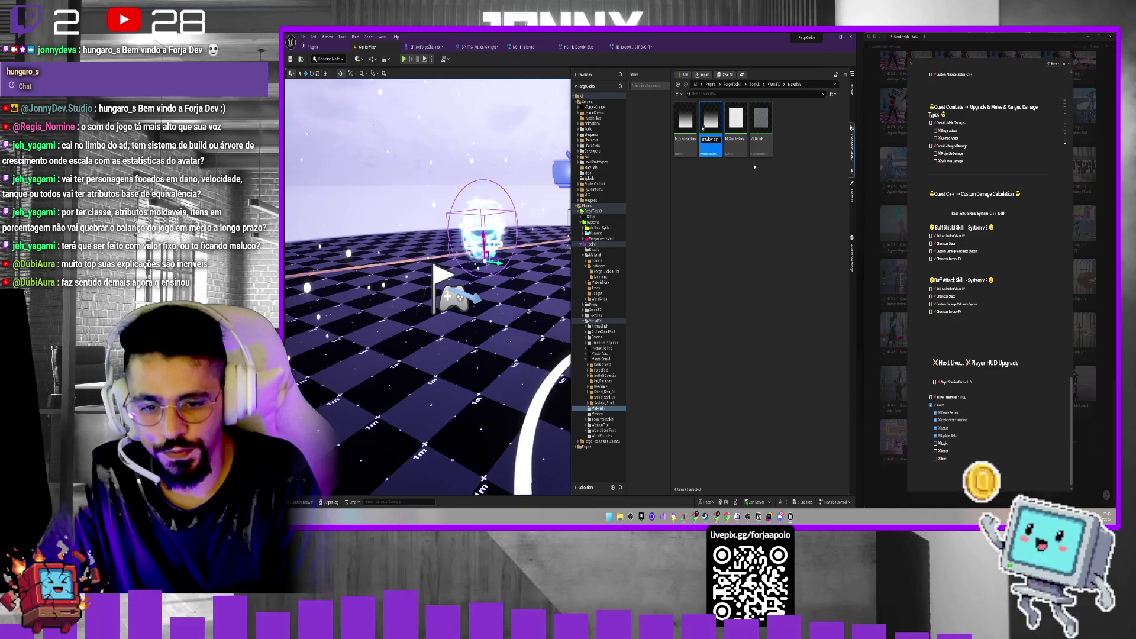
{"action": "type", "text": "h"}
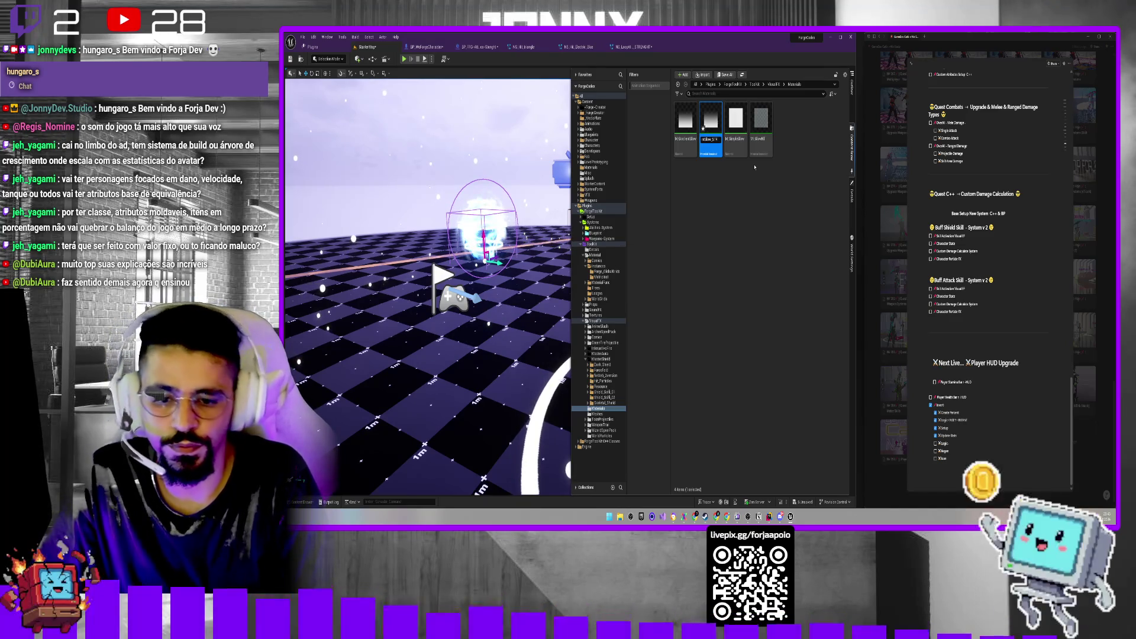
{"action": "key", "text": "Return"}
{"action": "double_click", "coordinate": [712, 125]}
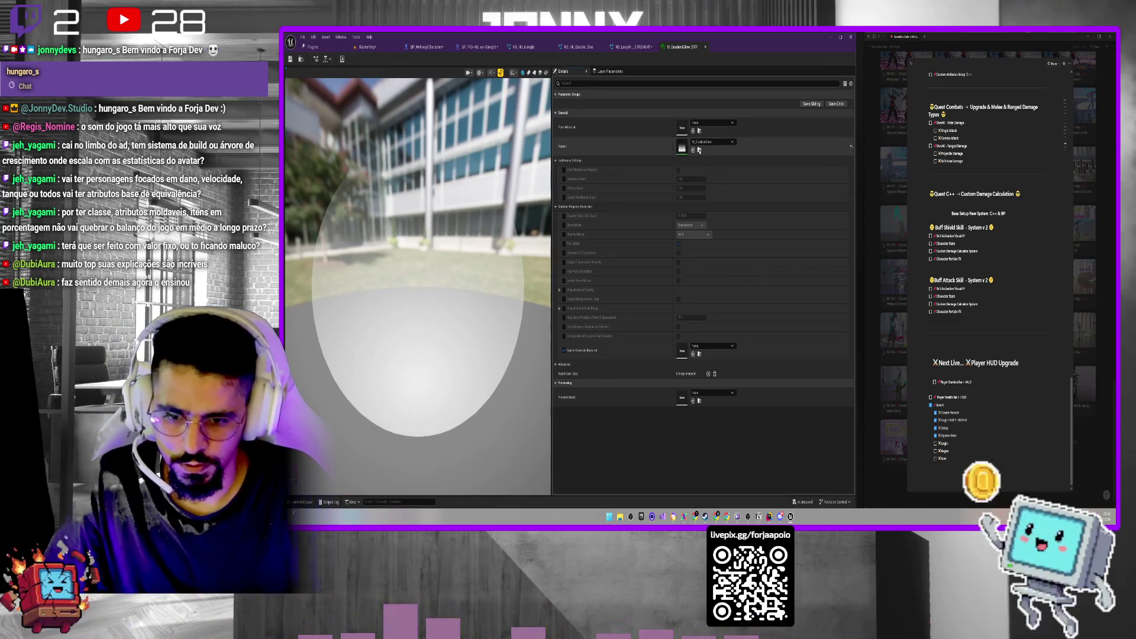
Add a Constant3Vector node to M_GradientGlow and convert it to a parameter named Color
{"action": "left_click", "coordinate": [699, 150]}
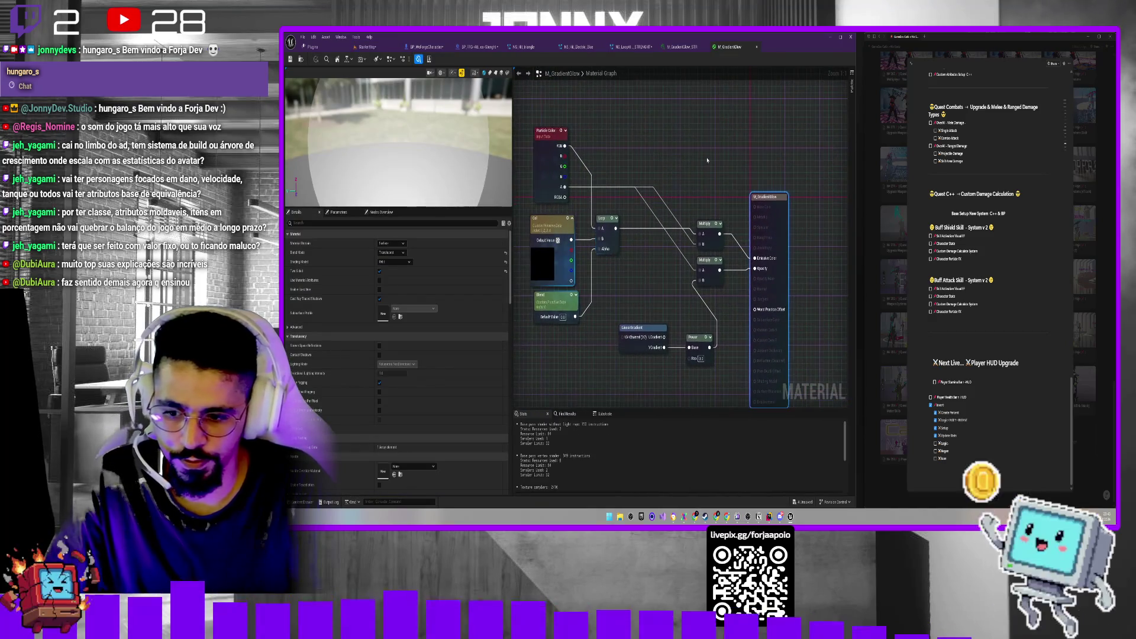
{"action": "right_click", "coordinate": [540, 217]}
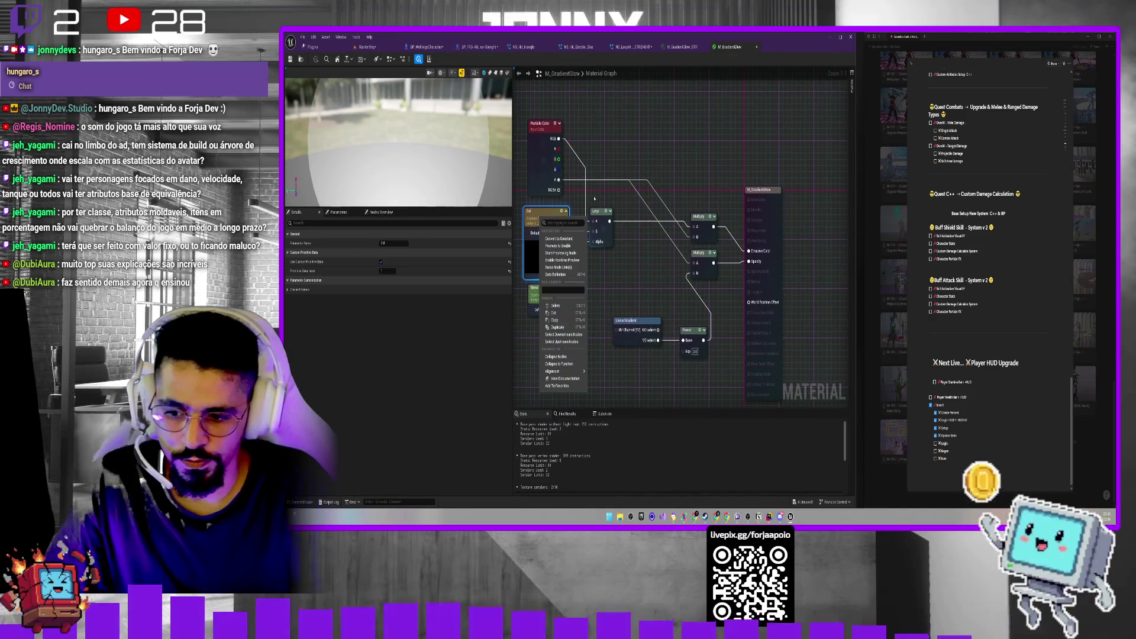
{"action": "left_click", "coordinate": [616, 148]}
{"action": "right_click", "coordinate": [605, 117]}
{"action": "left_click", "coordinate": [615, 114]}
{"action": "key", "text": "3"}
{"action": "left_click", "coordinate": [615, 113]}
{"action": "right_click", "coordinate": [629, 113]}
{"action": "key", "text": "Escape"}
{"action": "right_click", "coordinate": [622, 116]}
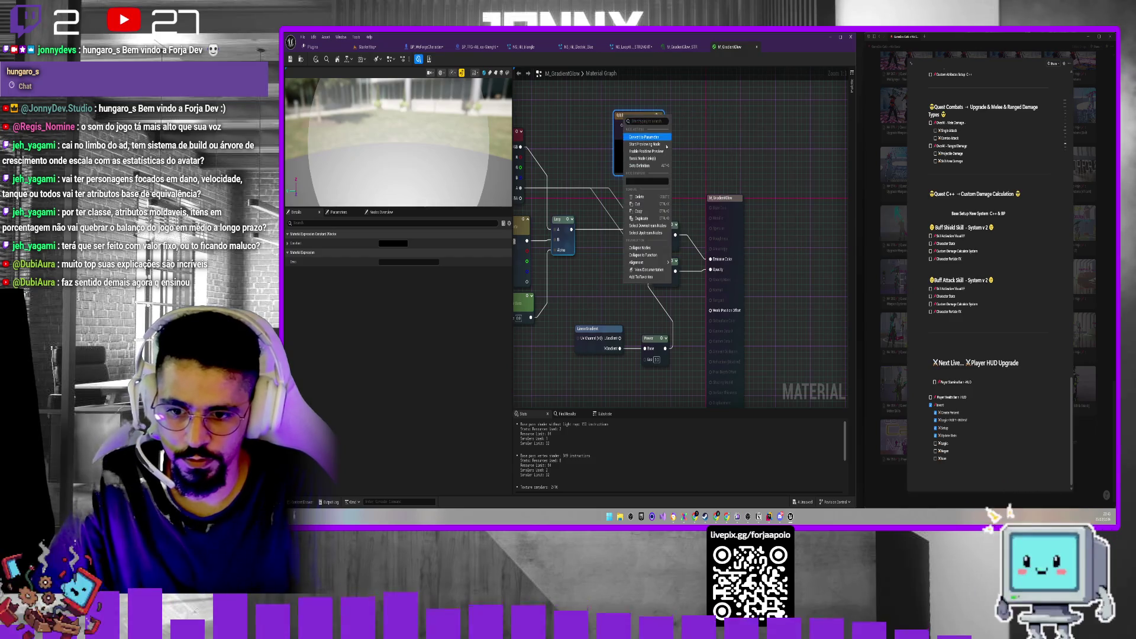
{"action": "left_click", "coordinate": [645, 142]}
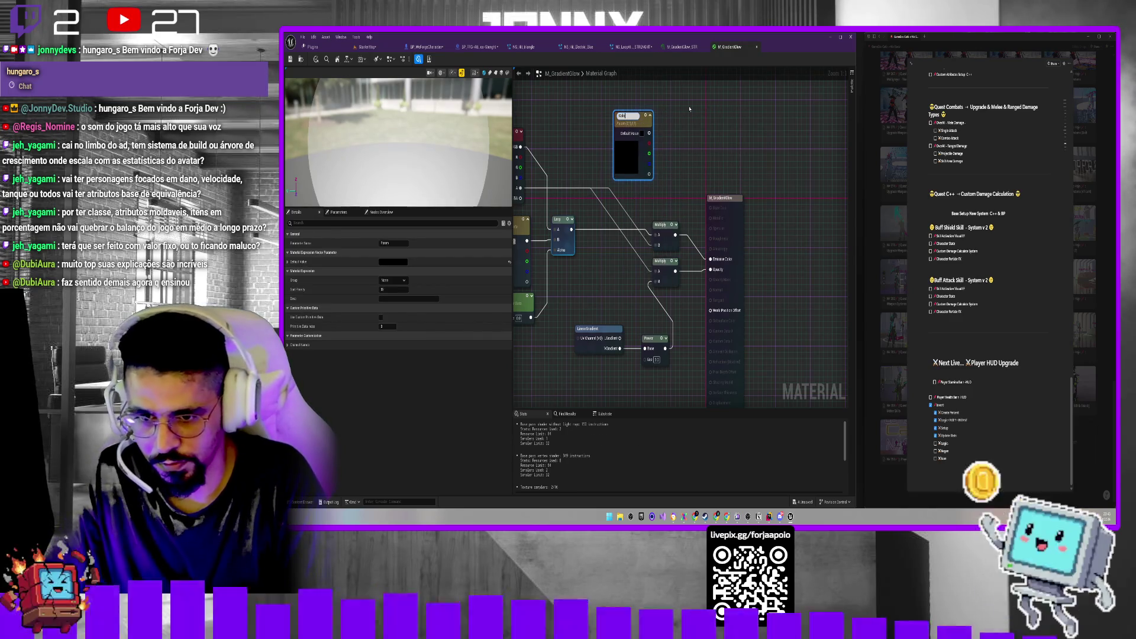
{"action": "key", "text": "Return"}
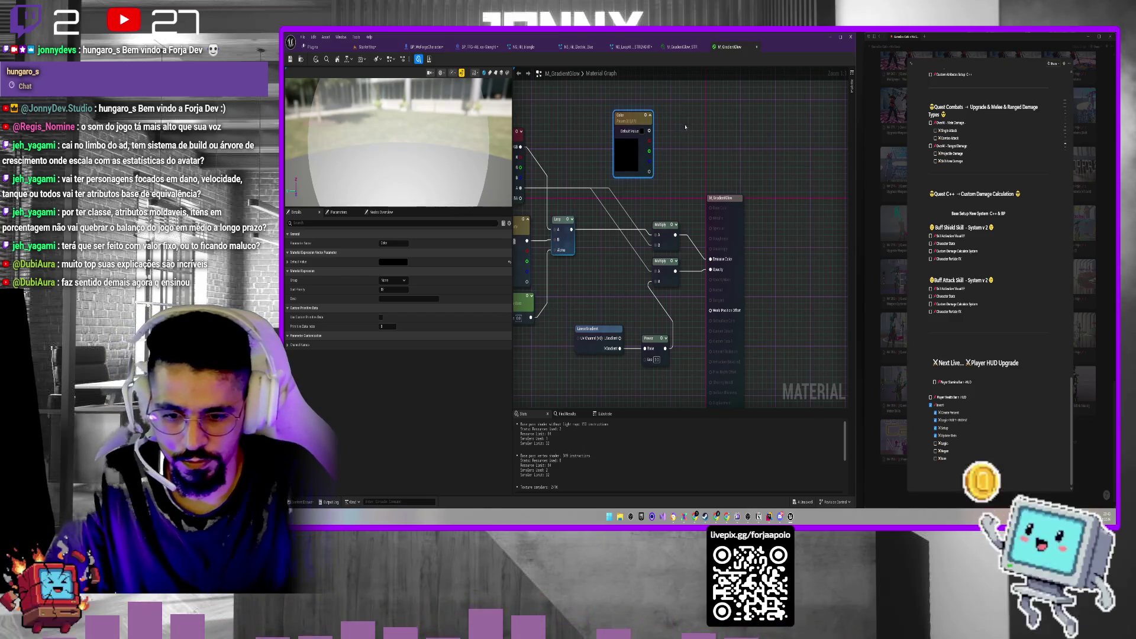
Add a Lerp with Color in A, Multiply in B, output into Emissive Color
{"action": "right_click", "coordinate": [682, 141]}
{"action": "type", "text": "lin"}
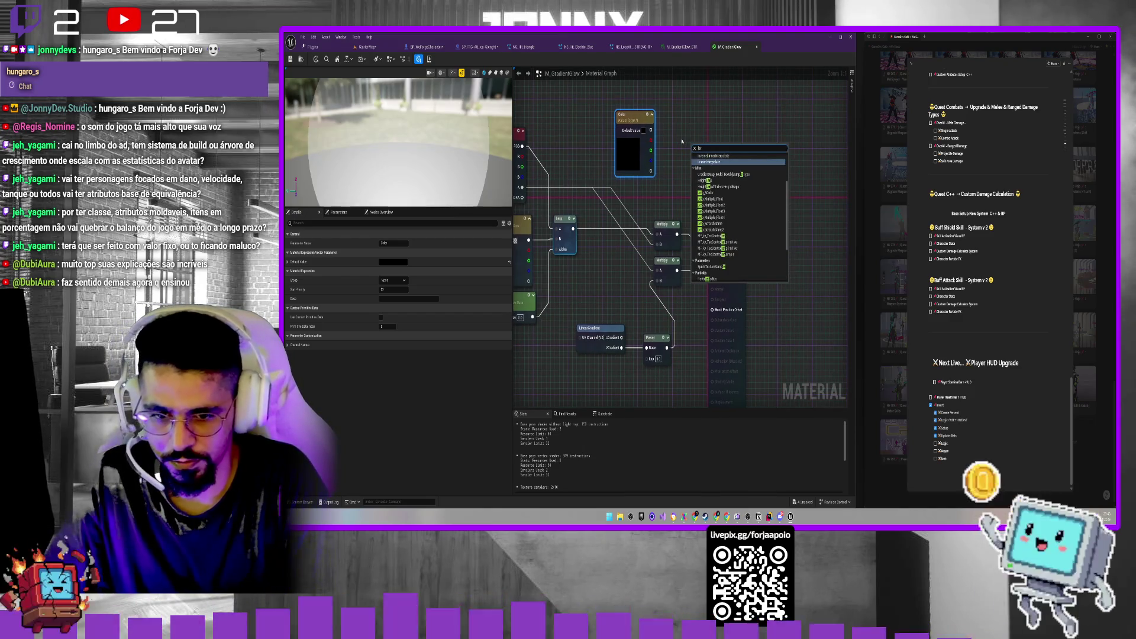
{"action": "left_click", "coordinate": [682, 140]}
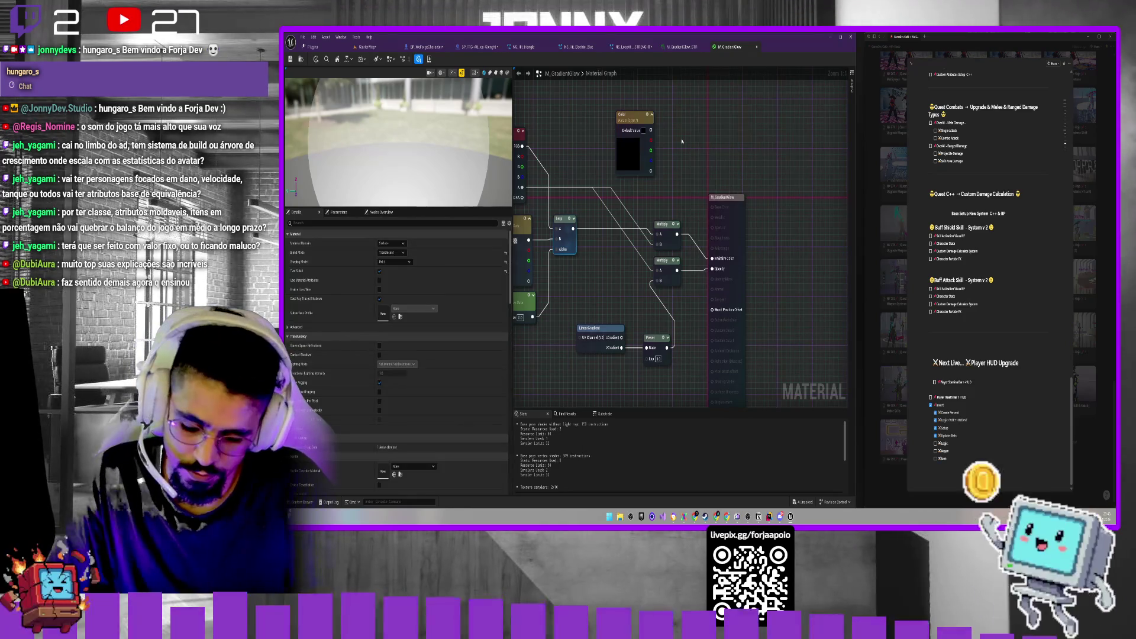
{"action": "left_click", "coordinate": [682, 141]}
{"action": "left_click_drag", "start_coordinate": [651, 130], "coordinate": [689, 150]}
{"action": "mouse_move", "coordinate": [678, 238]}
{"action": "left_mouse_down"}
{"action": "mouse_move", "coordinate": [687, 159]}
{"action": "mouse_move", "coordinate": [687, 186]}
{"action": "mouse_move", "coordinate": [585, 231]}
{"action": "mouse_move", "coordinate": [525, 191]}
{"action": "left_mouse_up"}
{"action": "left_click_drag", "start_coordinate": [700, 150], "coordinate": [712, 259]}
Tidy the node layout and give the Color parameter a light default colour
{"action": "left_click_drag", "start_coordinate": [733, 197], "coordinate": [769, 190]}
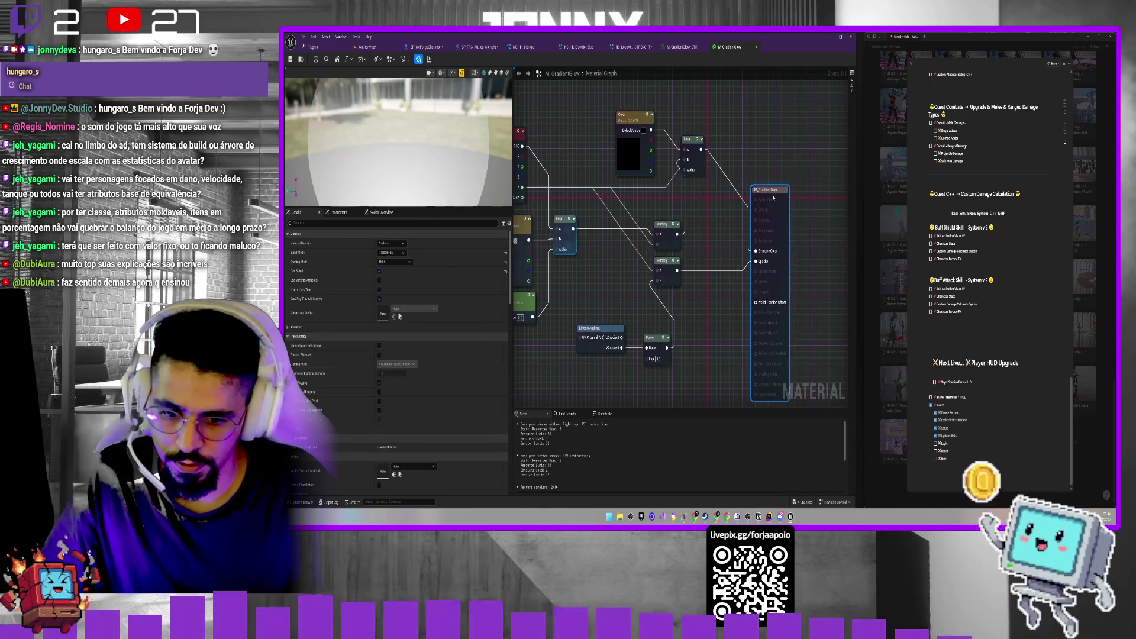
{"action": "left_click_drag", "start_coordinate": [650, 121], "coordinate": [703, 172]}
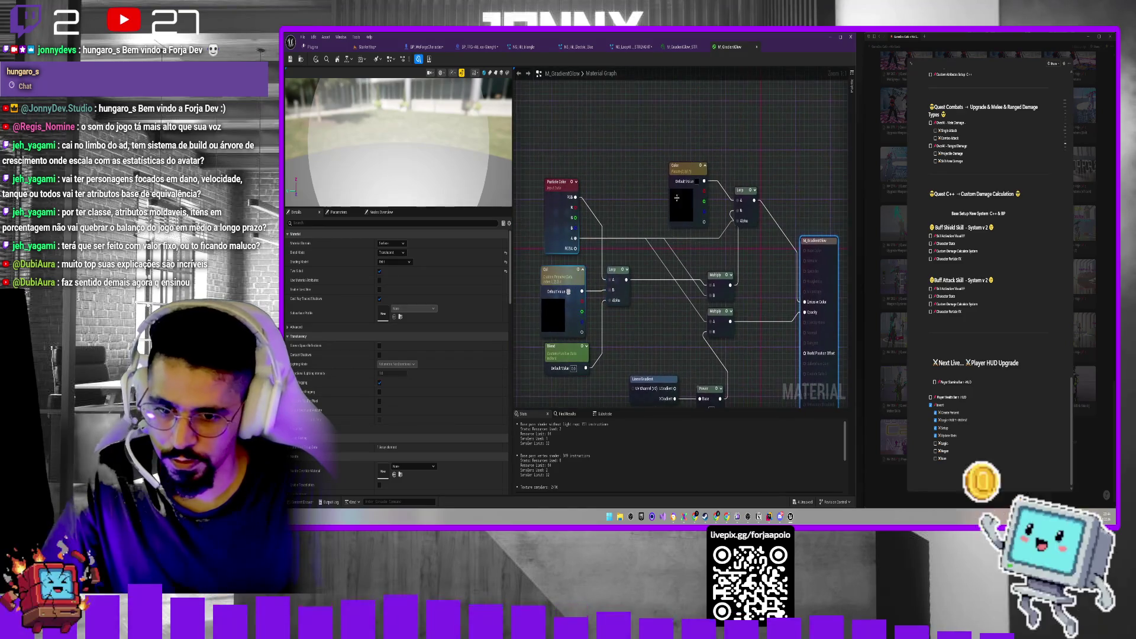
{"action": "double_click", "coordinate": [703, 172]}
{"action": "mouse_move", "coordinate": [712, 268]}
{"action": "left_mouse_down"}
{"action": "mouse_move", "coordinate": [712, 280]}
{"action": "mouse_move", "coordinate": [693, 255]}
{"action": "left_mouse_up"}
{"action": "left_click", "coordinate": [576, 372]}
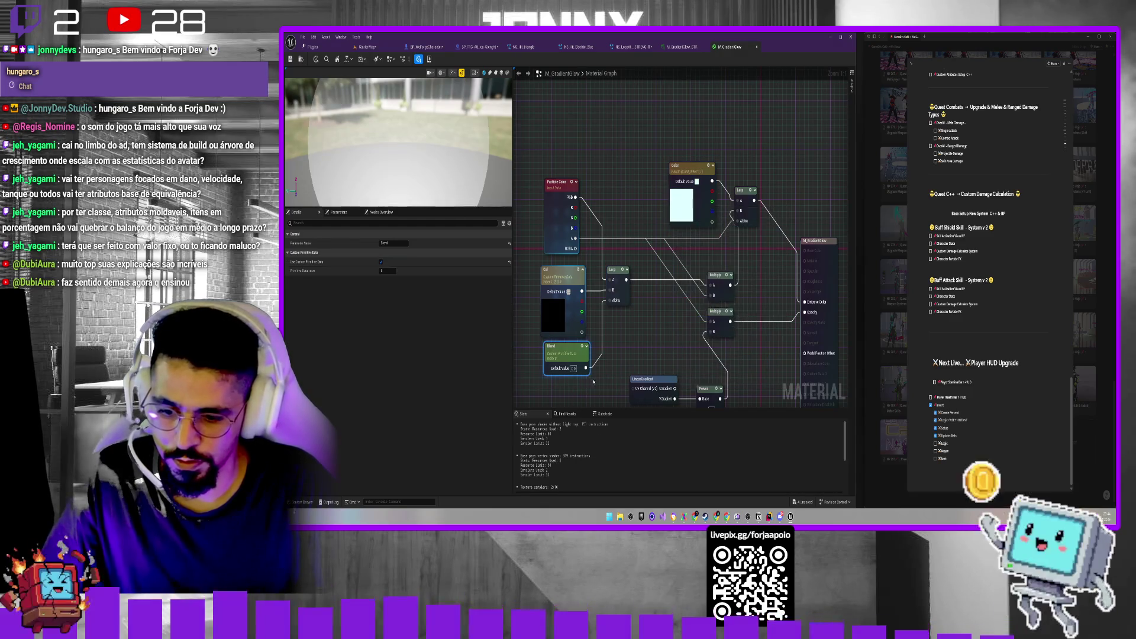
{"action": "left_click", "coordinate": [602, 326]}
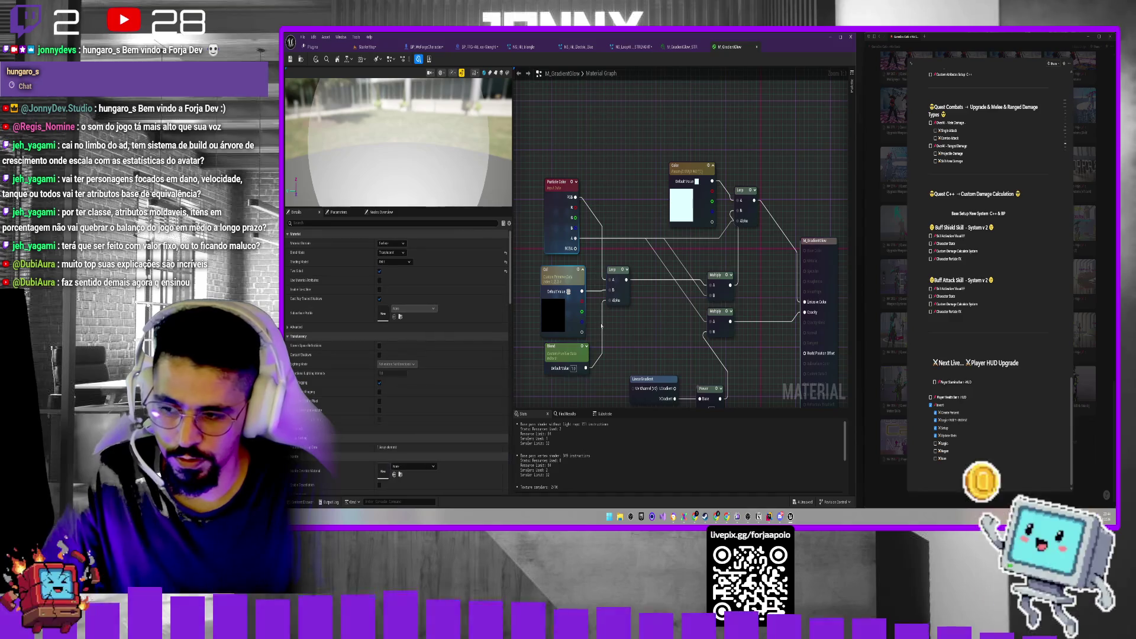
{"action": "left_click", "coordinate": [701, 169]}
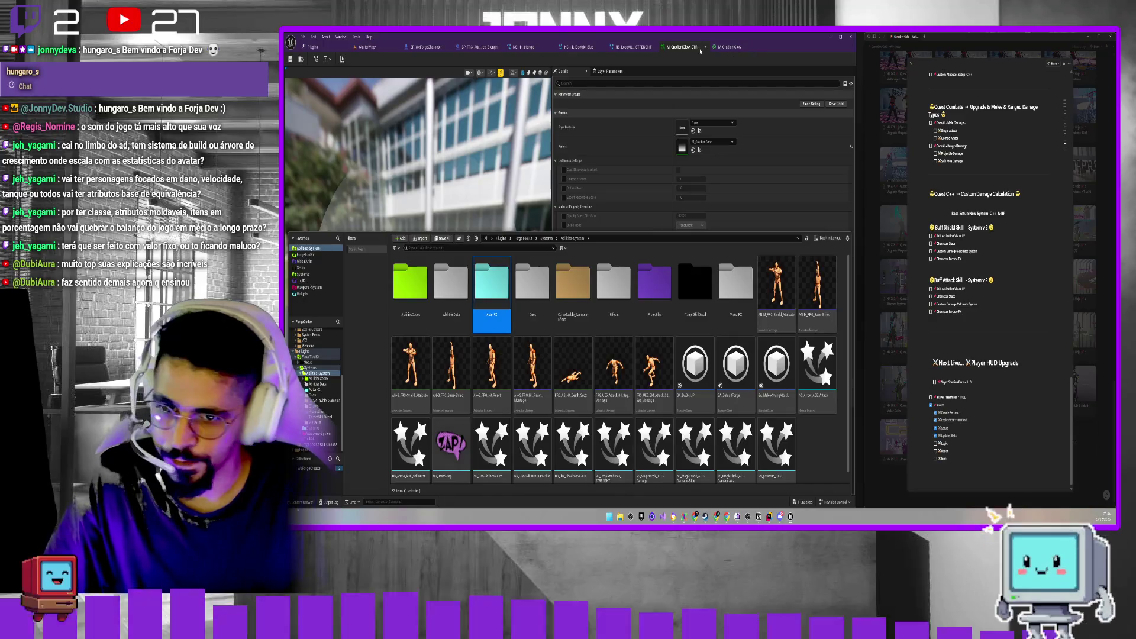
Apply the material, then override the instance's Color with purple at Value 100
{"action": "left_click", "coordinate": [291, 63]}
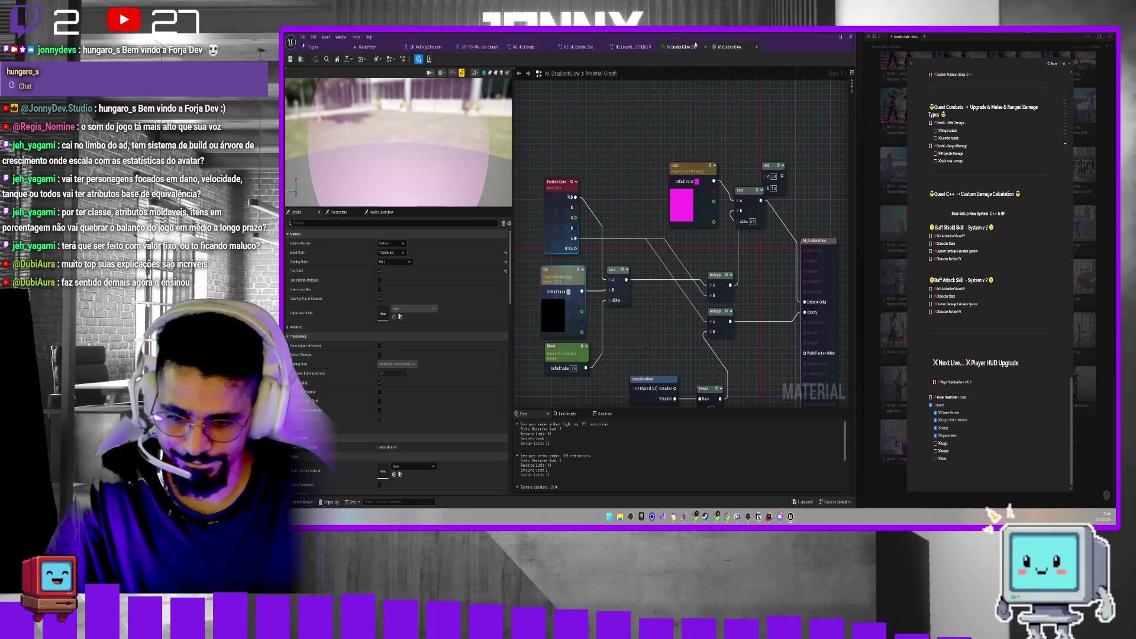
{"action": "left_click", "coordinate": [687, 47]}
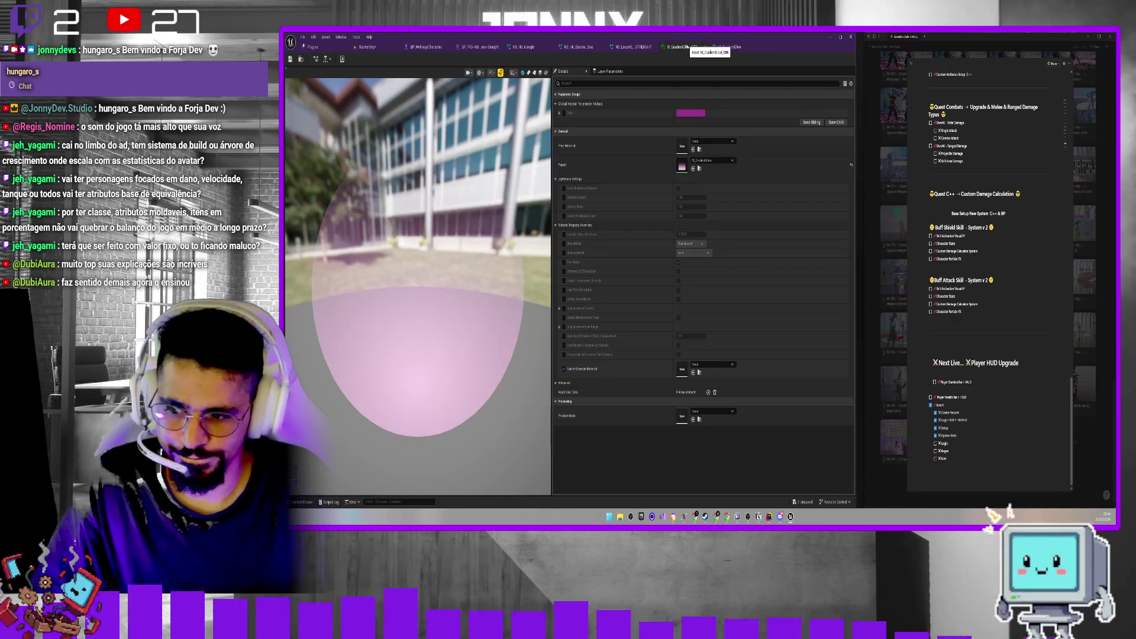
{"action": "left_click", "coordinate": [564, 114]}
{"action": "left_click", "coordinate": [691, 113]}
{"action": "left_click", "coordinate": [715, 134]}
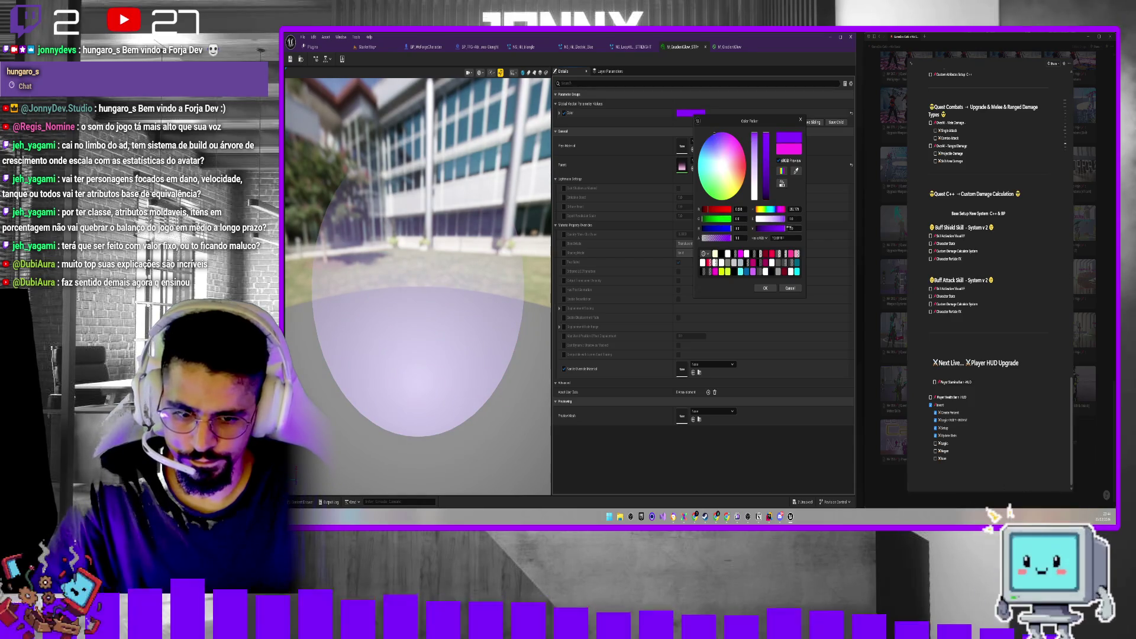
{"action": "type", "text": "100"}
{"action": "key", "text": "Return"}
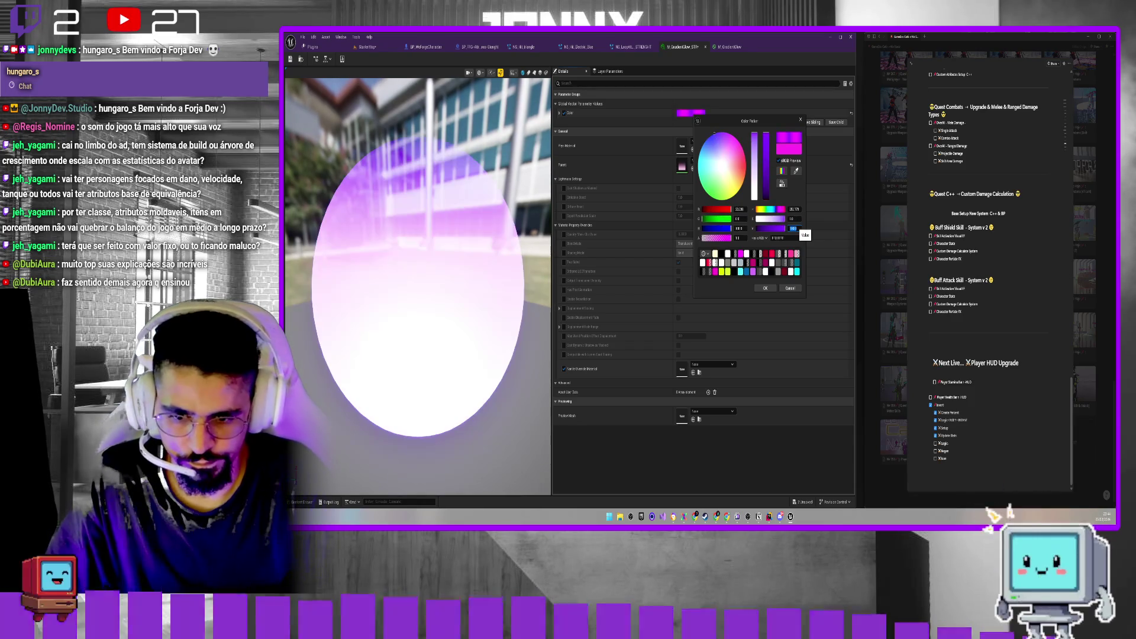
{"action": "left_click", "coordinate": [767, 288]}
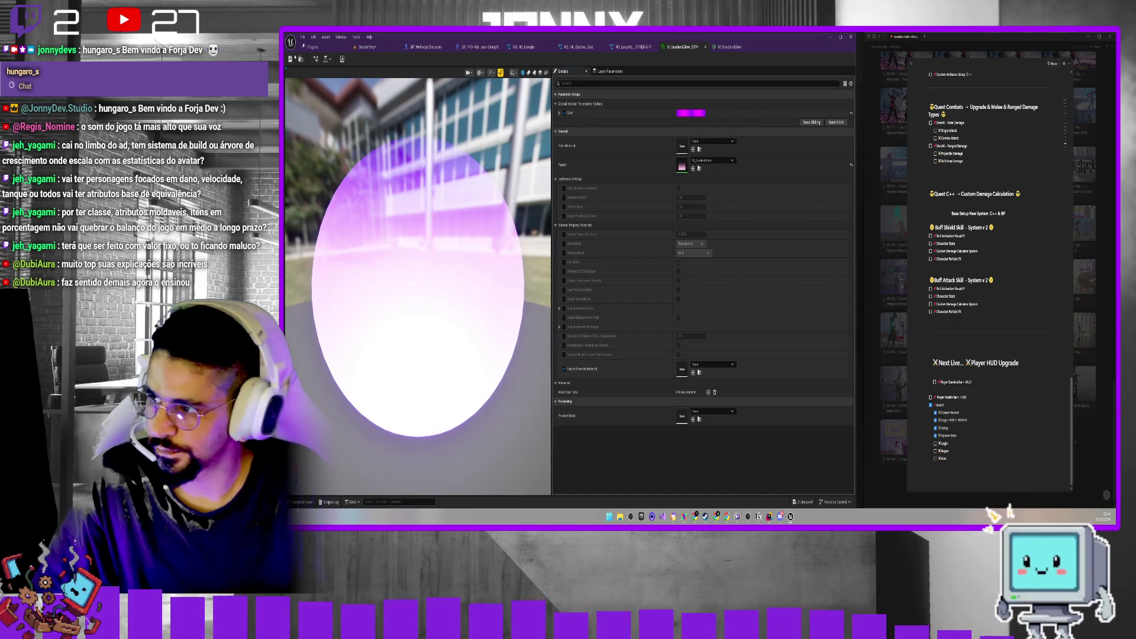
{"action": "left_click", "coordinate": [364, 47]}
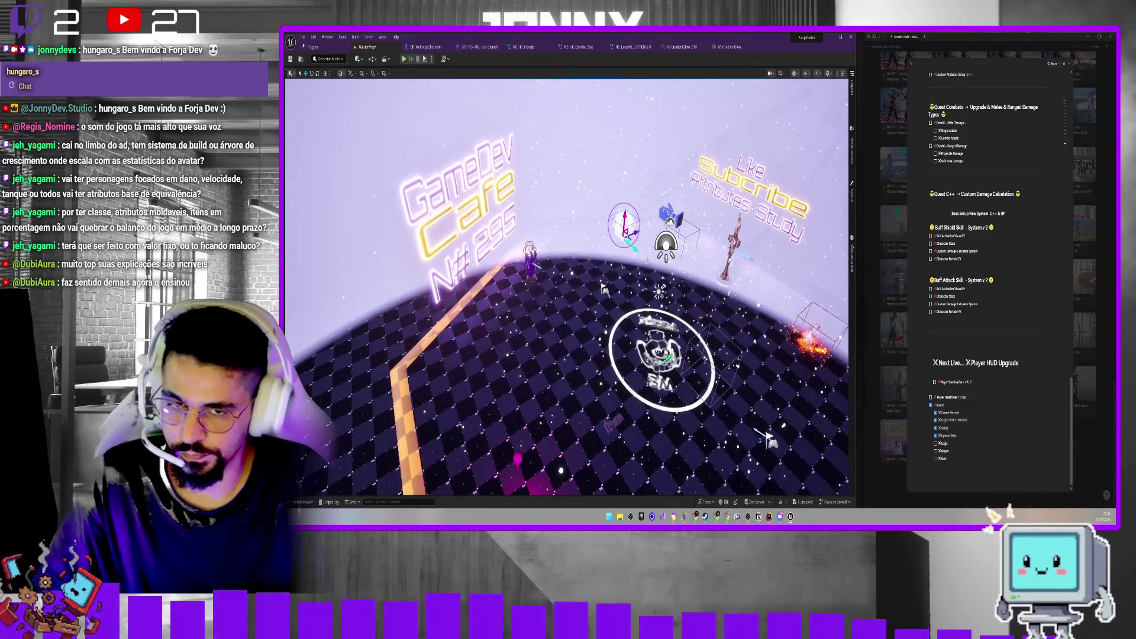
Drag Decal_AOE_DamageArea from the Content Drawer into the arena beside the original pad
{"action": "key", "text": "ctrl+space"}
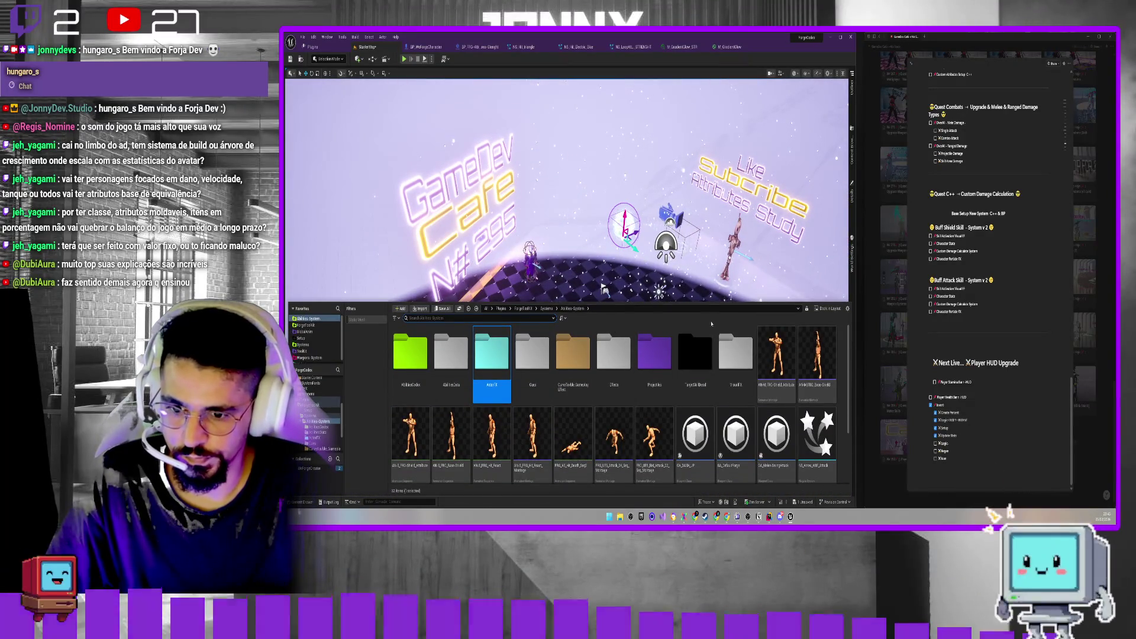
{"action": "scroll", "coordinate": [712, 324], "scroll_direction": "down", "scroll_amount": 1}
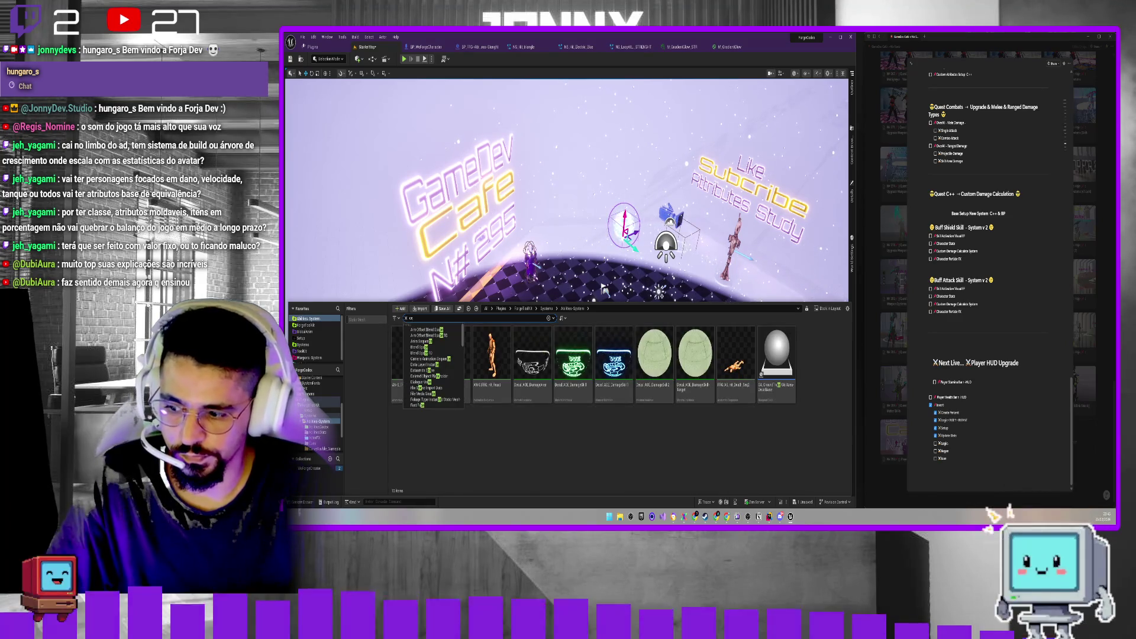
{"action": "left_click", "coordinate": [541, 329]}
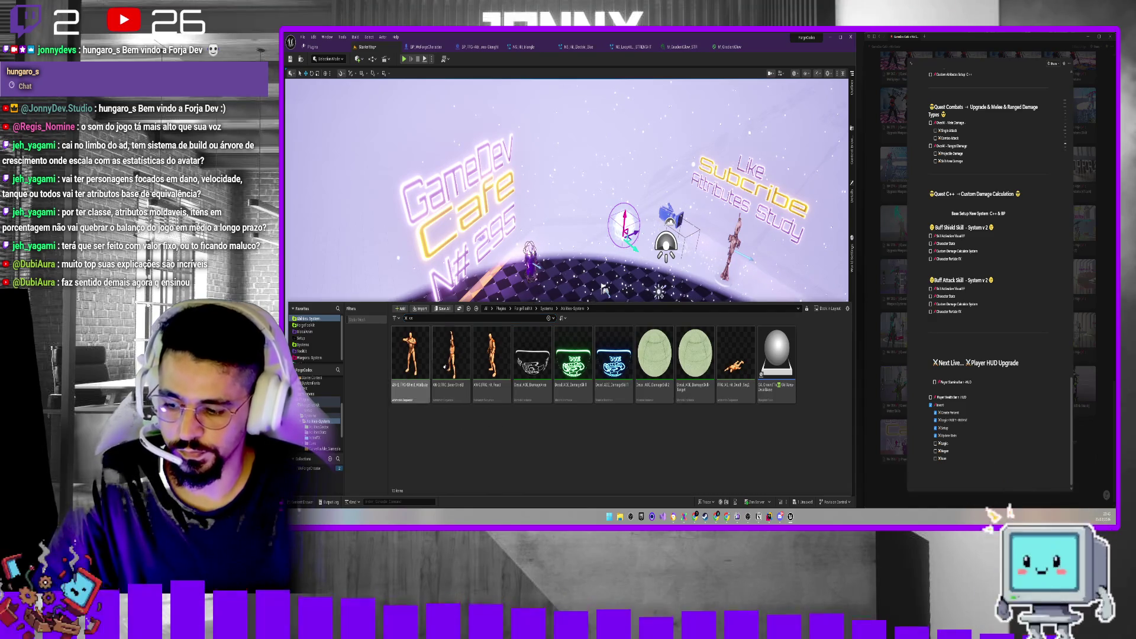
{"action": "mouse_move", "coordinate": [605, 289]}
{"action": "left_mouse_down"}
{"action": "mouse_move", "coordinate": [580, 338]}
{"action": "mouse_move", "coordinate": [780, 325]}
{"action": "left_mouse_up"}
{"action": "left_click_drag", "start_coordinate": [641, 445], "coordinate": [586, 439]}
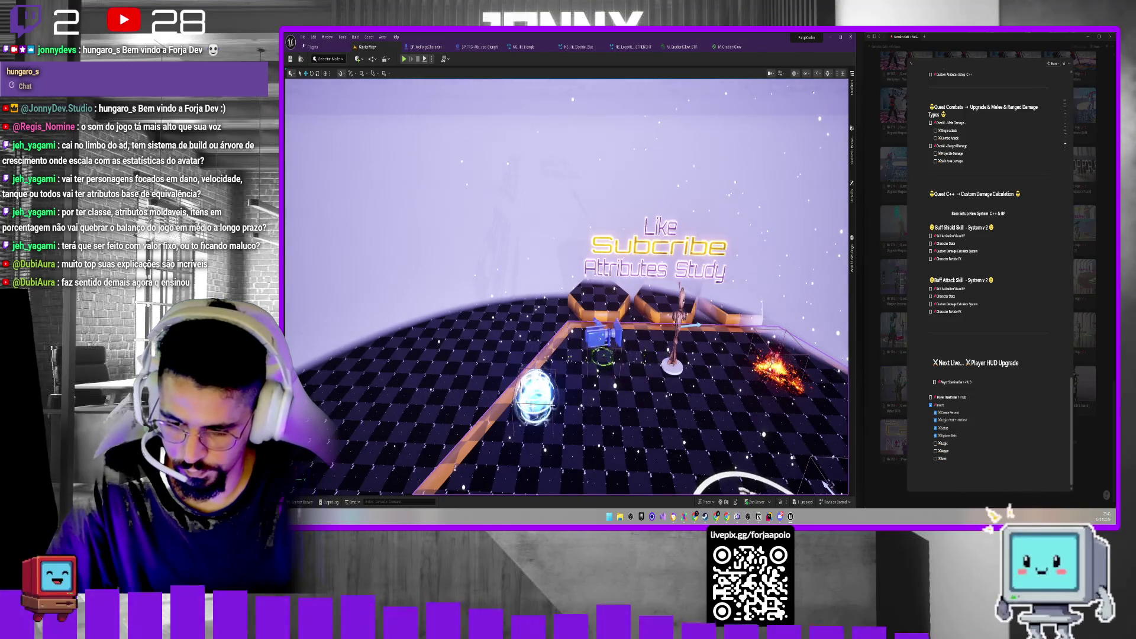
Select and frame the blue orb, green ring and fire actors on the pads
{"action": "left_click", "coordinate": [536, 396]}
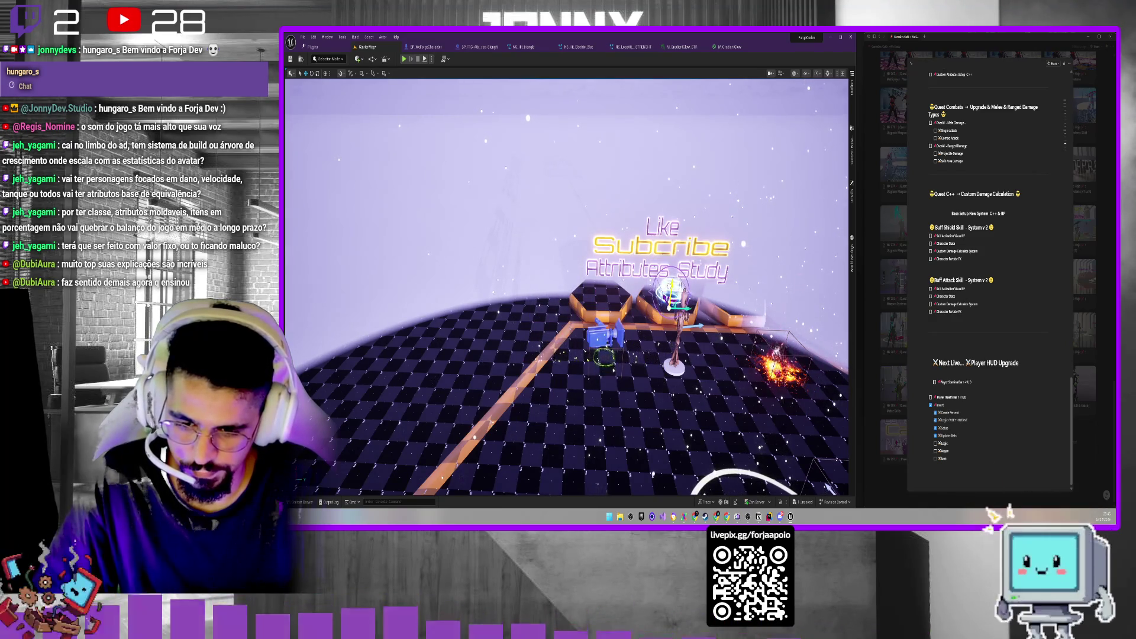
{"action": "key", "text": "f"}
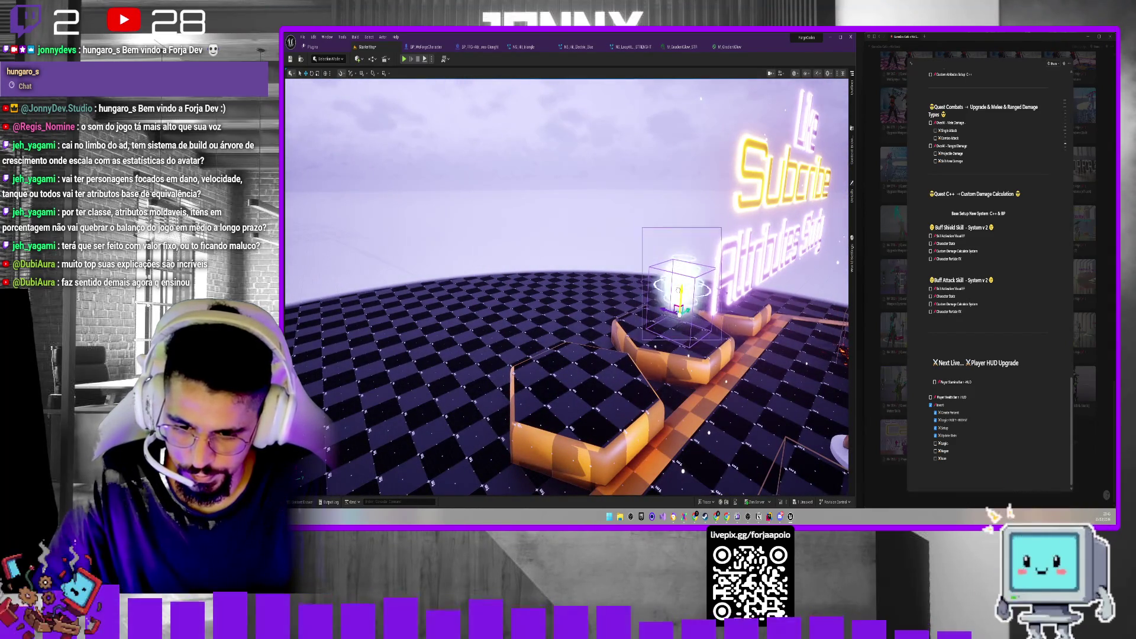
{"action": "left_click_drag", "start_coordinate": [592, 296], "coordinate": [557, 365]}
{"action": "left_click", "coordinate": [560, 465]}
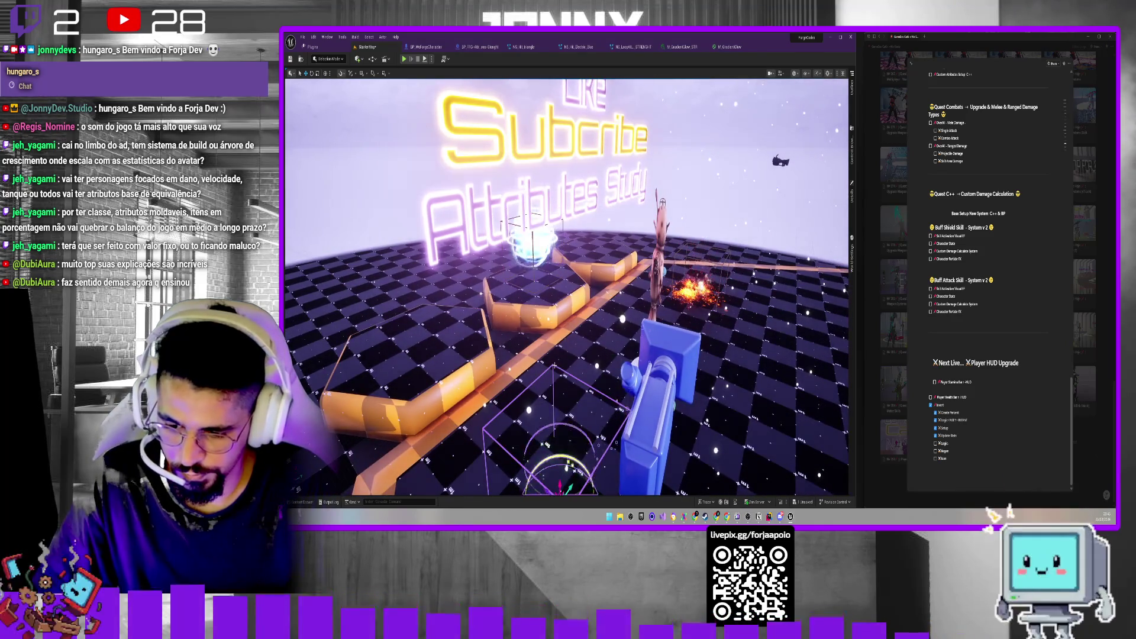
{"action": "key", "text": "f"}
{"action": "left_click", "coordinate": [476, 222]}
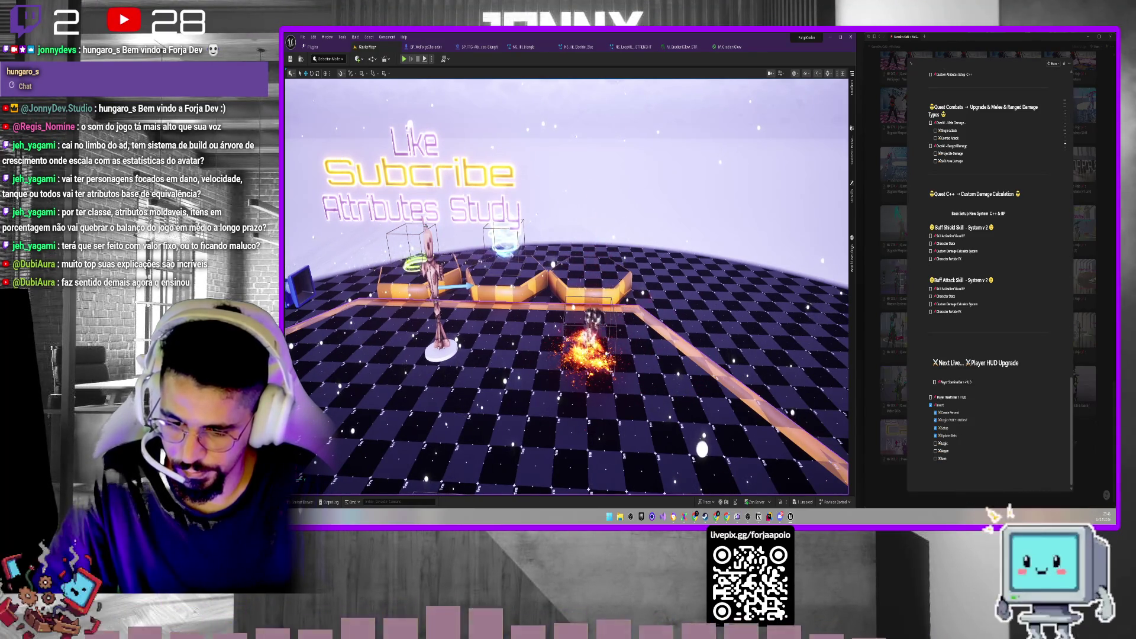
{"action": "left_click", "coordinate": [613, 365]}
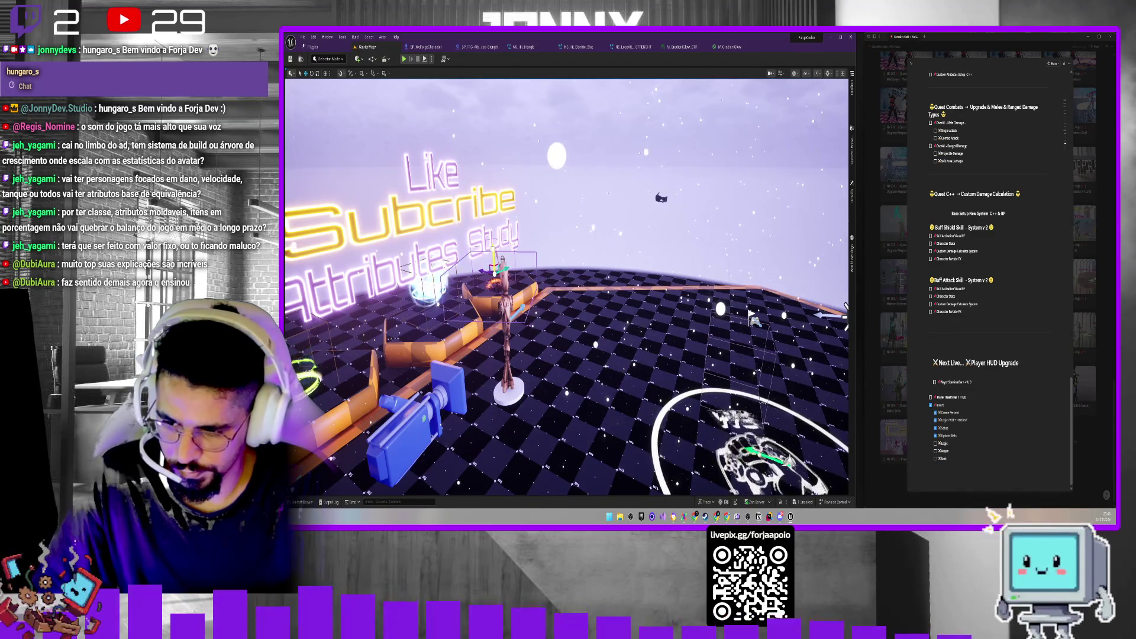
{"action": "key", "text": "f"}
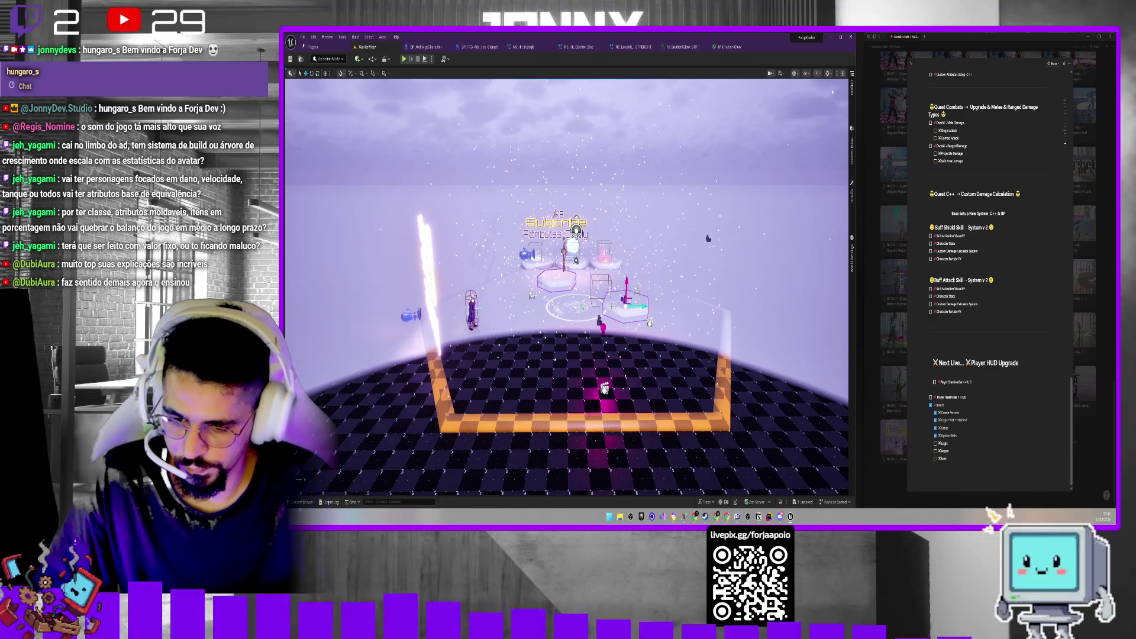
Drag the hexagon platform further right along the row and view the platforms close up
{"action": "left_click_drag", "start_coordinate": [628, 306], "coordinate": [719, 292]}
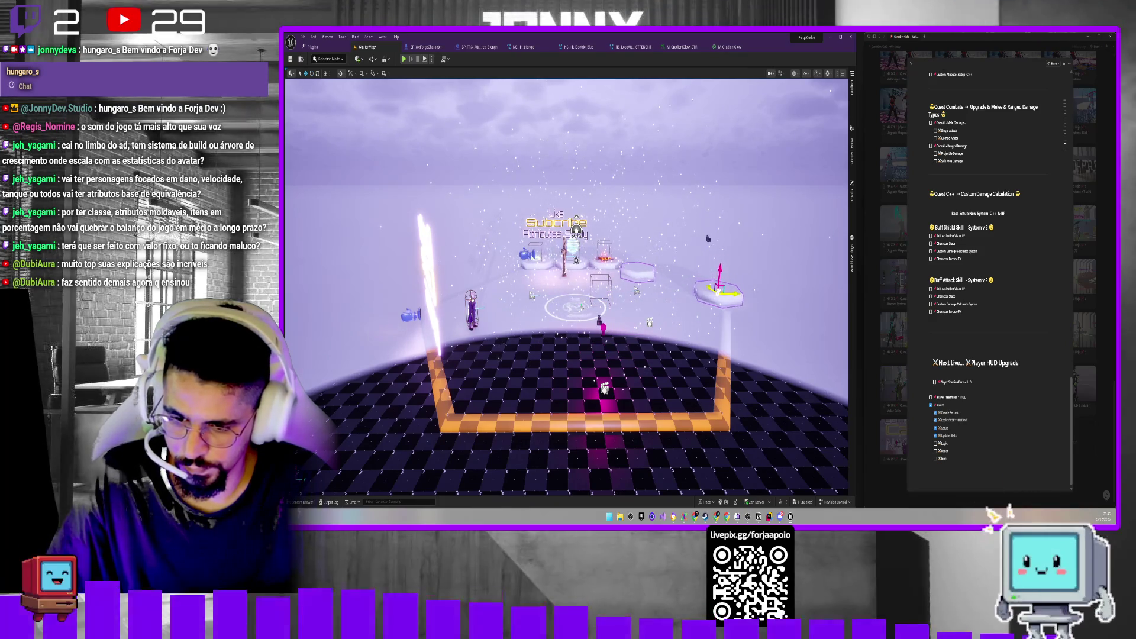
{"action": "key", "text": "e"}
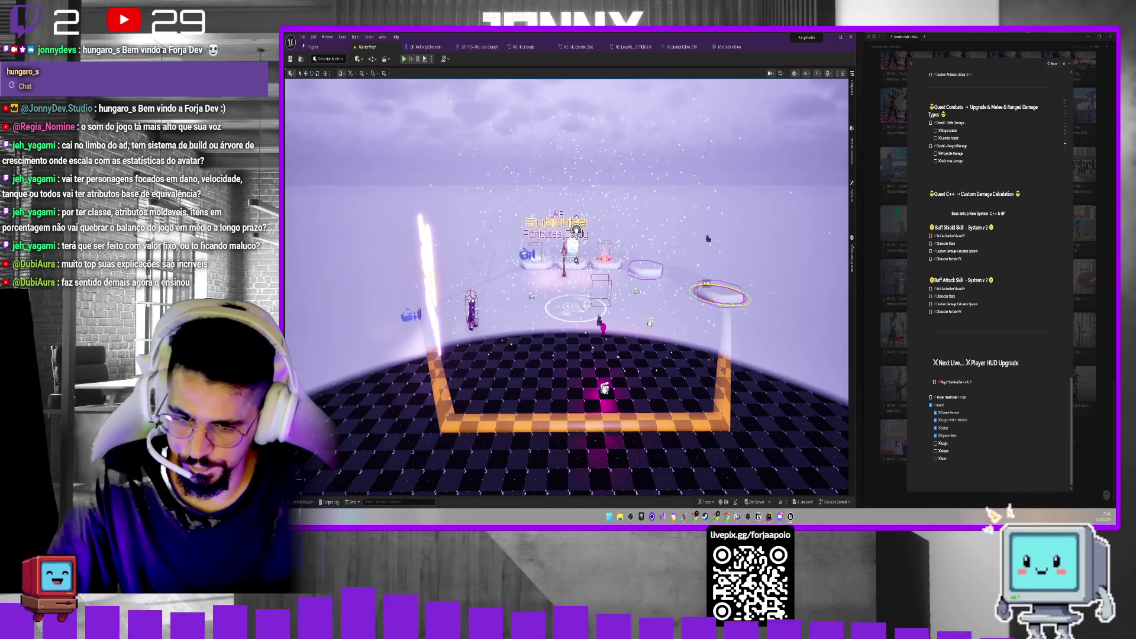
{"action": "key", "text": "w"}
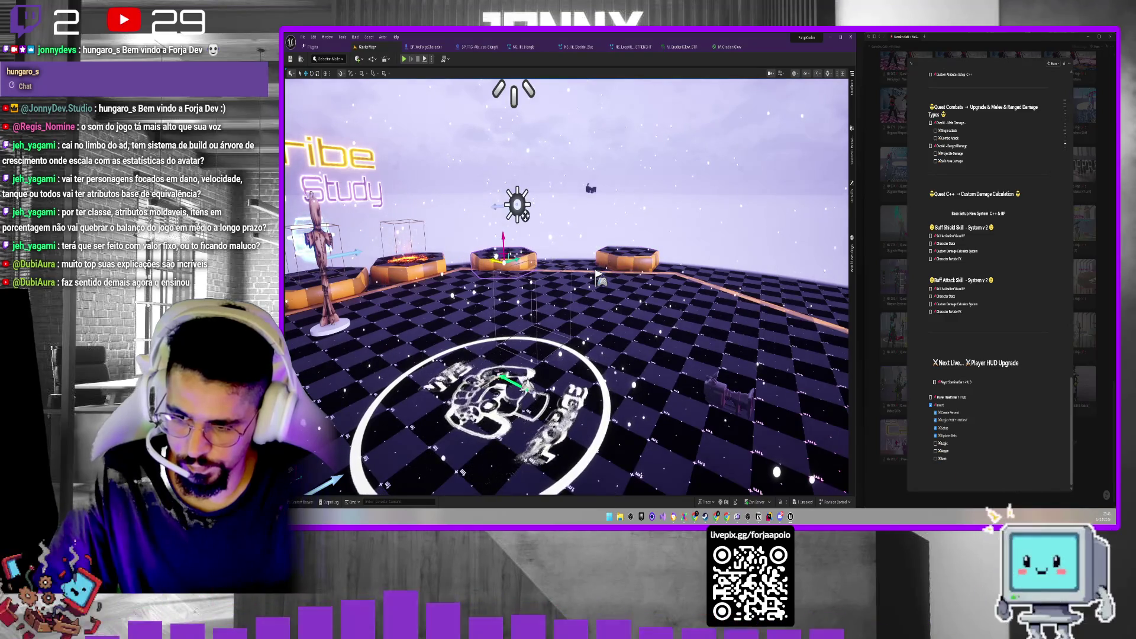
{"action": "left_click", "coordinate": [598, 269]}
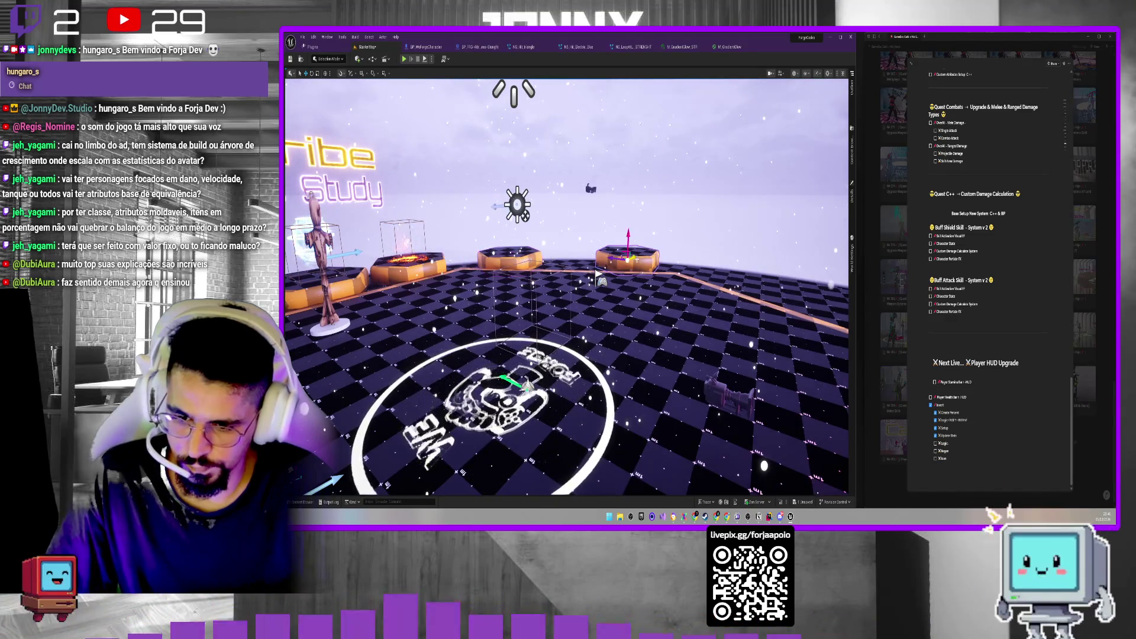
{"action": "mouse_move", "coordinate": [598, 273]}
{"action": "left_mouse_down"}
{"action": "mouse_move", "coordinate": [742, 305]}
{"action": "mouse_move", "coordinate": [663, 275]}
{"action": "left_mouse_up"}
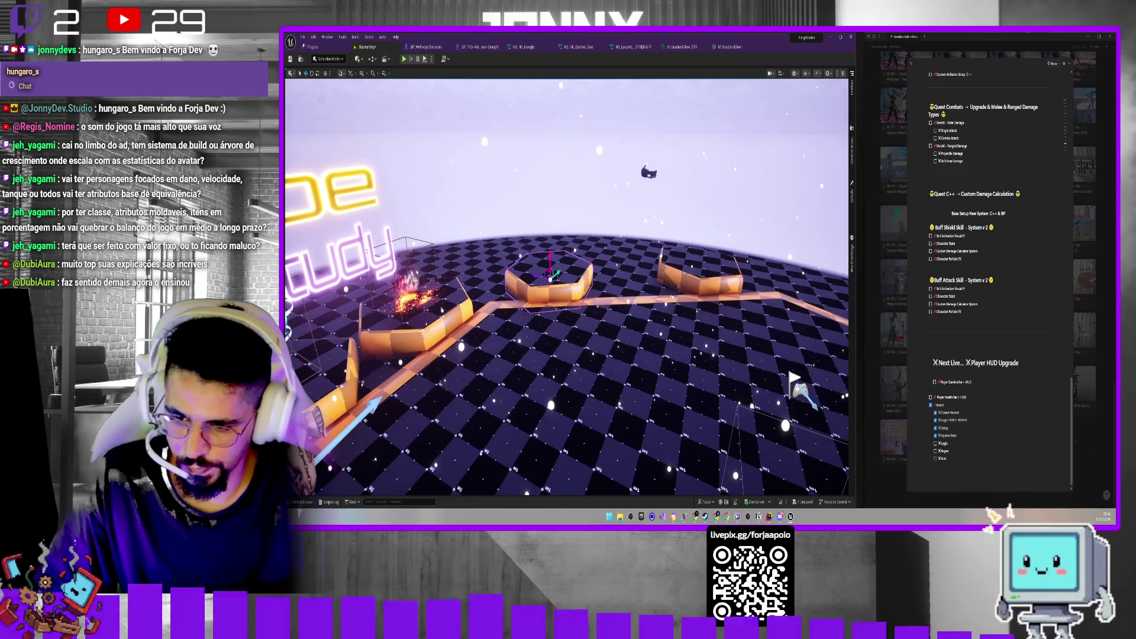
{"action": "left_click_drag", "start_coordinate": [556, 291], "coordinate": [547, 290]}
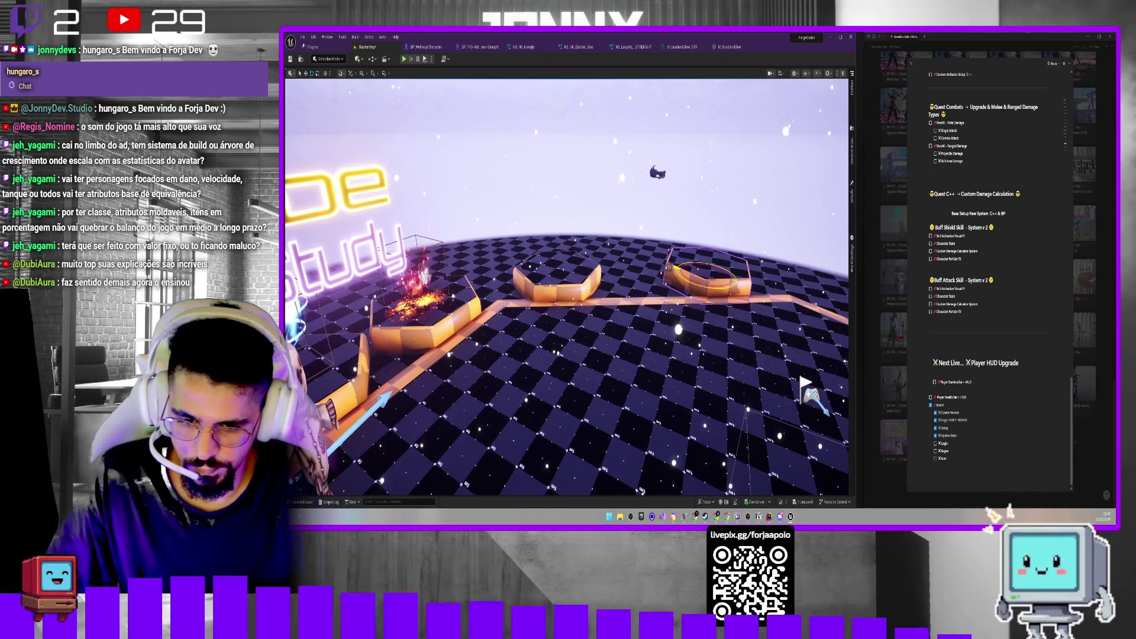
{"action": "key", "text": "ctrl+space"}
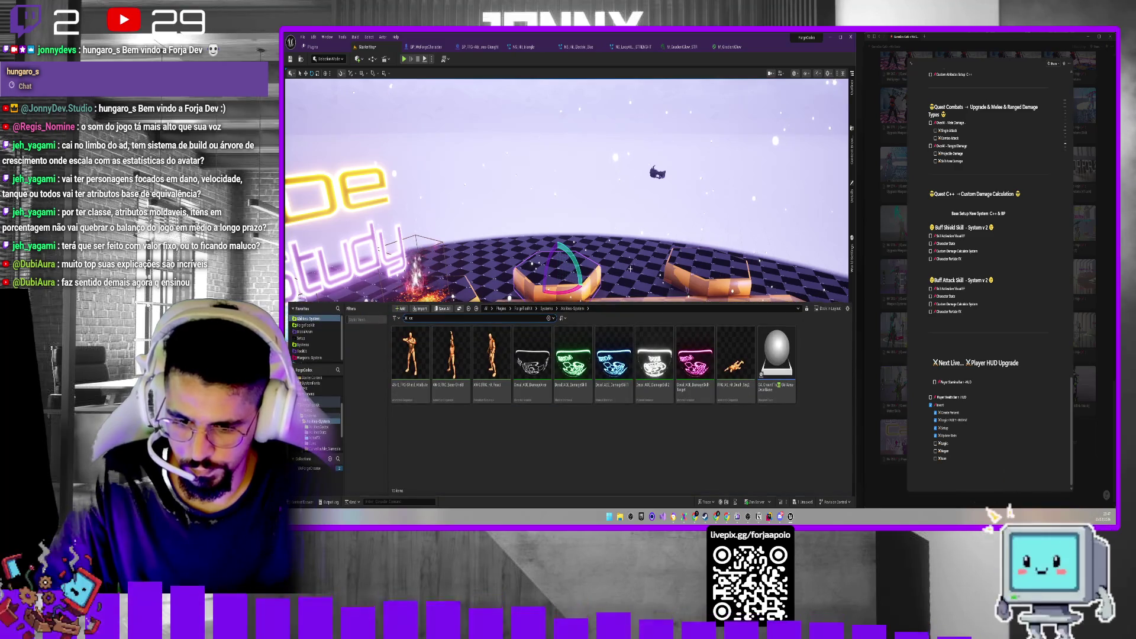
Assign the red material to Element 0 of both empty hexagon pads and check the arena
{"action": "key", "text": "ctrl+space"}
{"action": "left_click", "coordinate": [853, 198]}
{"action": "left_click", "coordinate": [608, 94]}
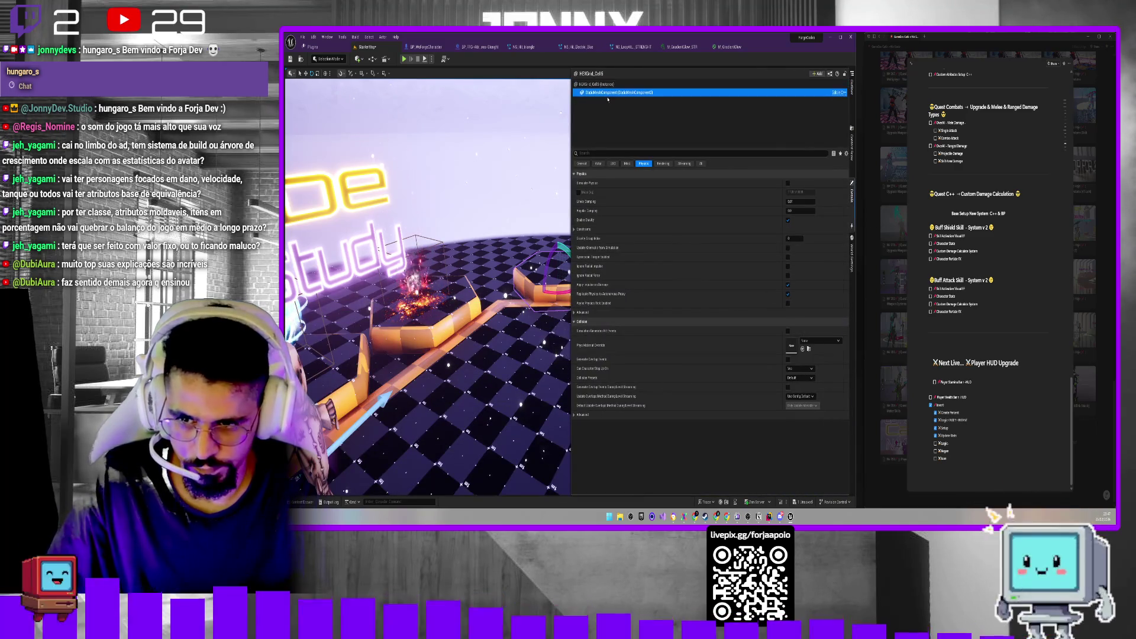
{"action": "left_click", "coordinate": [819, 259]}
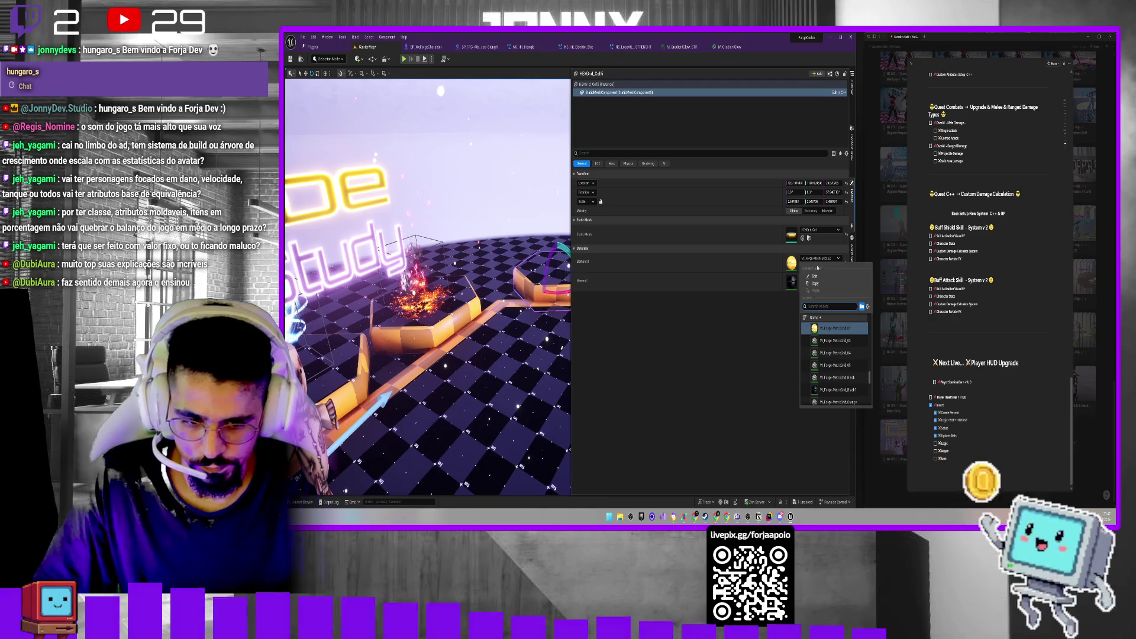
{"action": "left_click", "coordinate": [836, 342]}
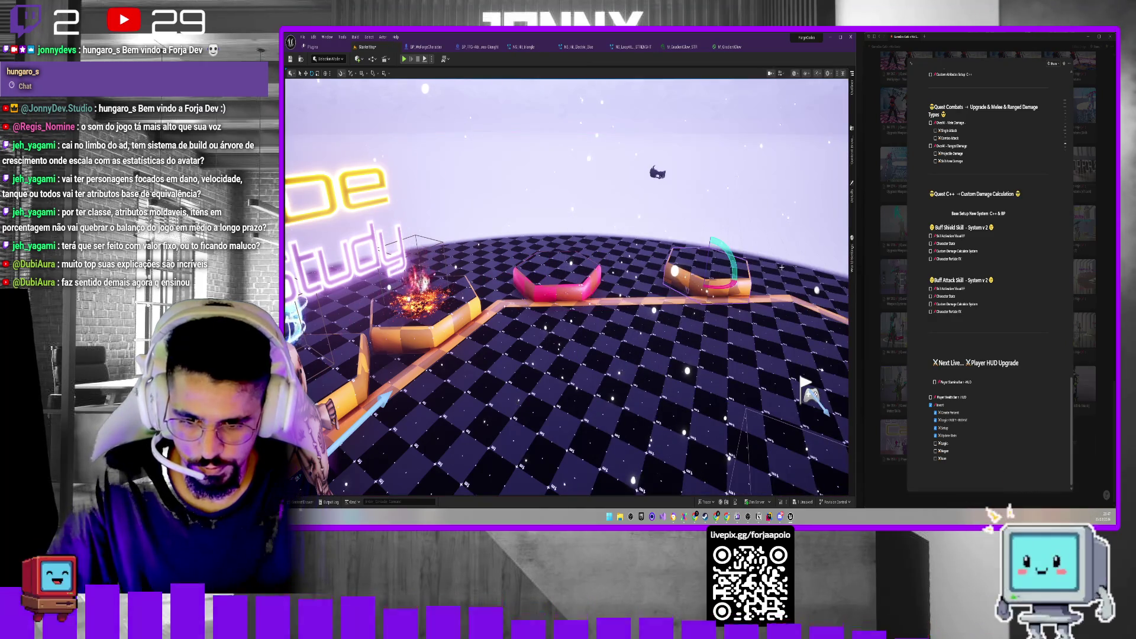
{"action": "left_click", "coordinate": [852, 198]}
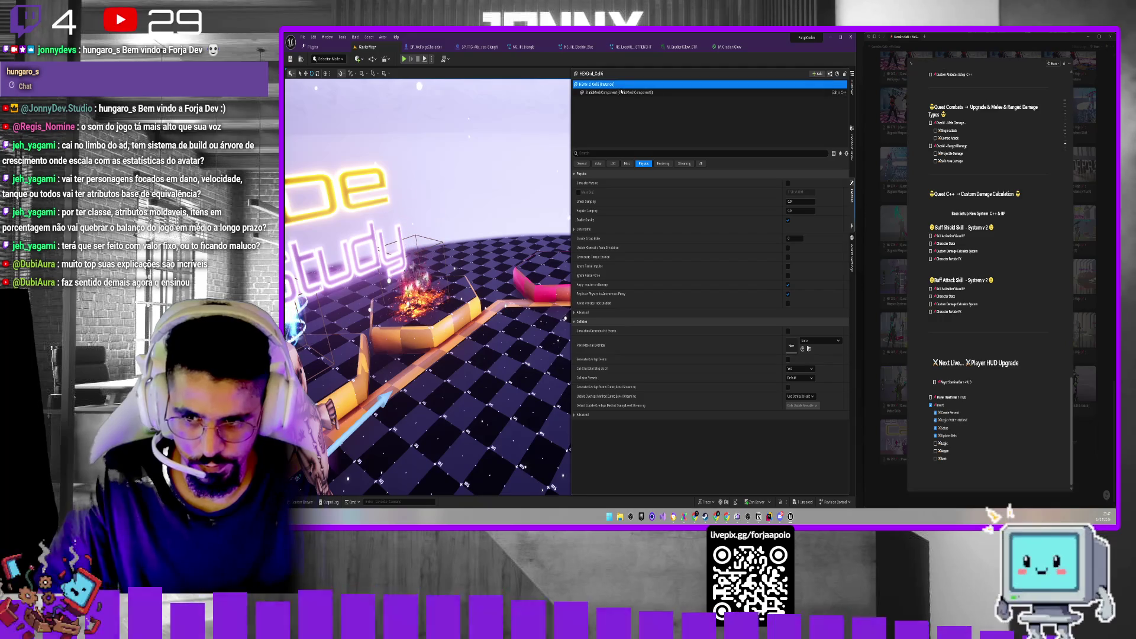
{"action": "left_click", "coordinate": [820, 259]}
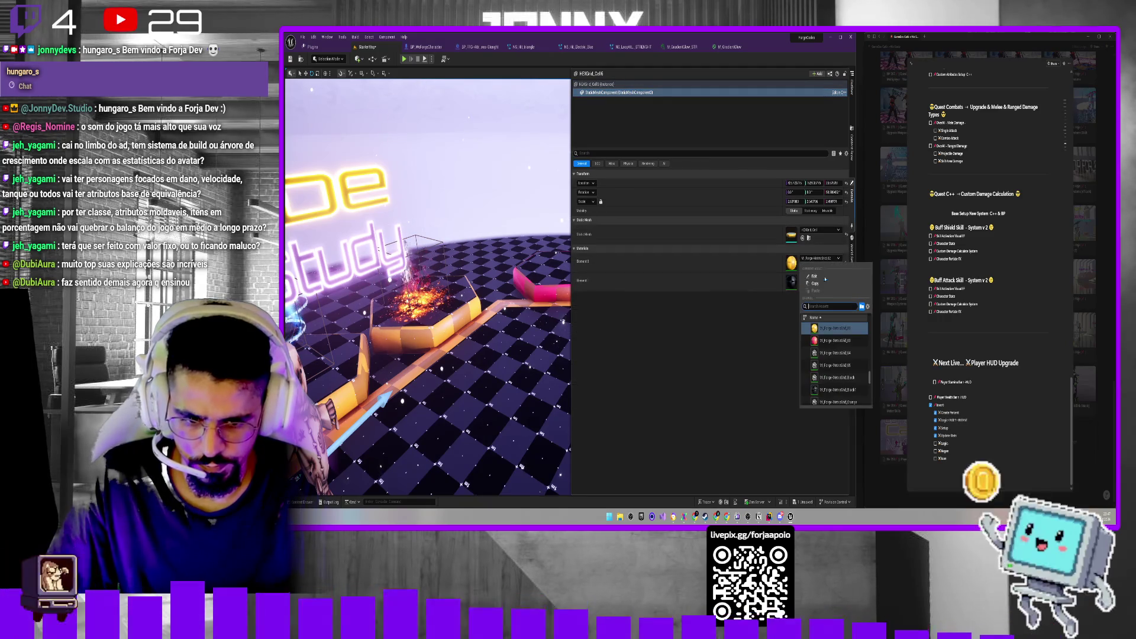
{"action": "left_click", "coordinate": [827, 343]}
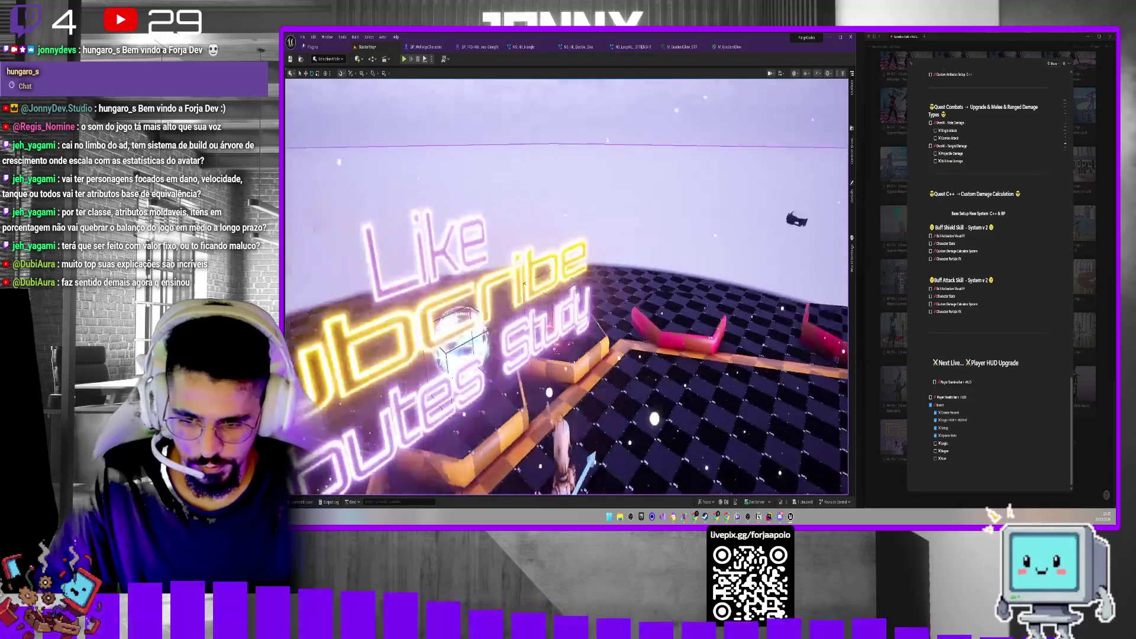
{"action": "left_click_drag", "start_coordinate": [769, 324], "coordinate": [768, 324]}
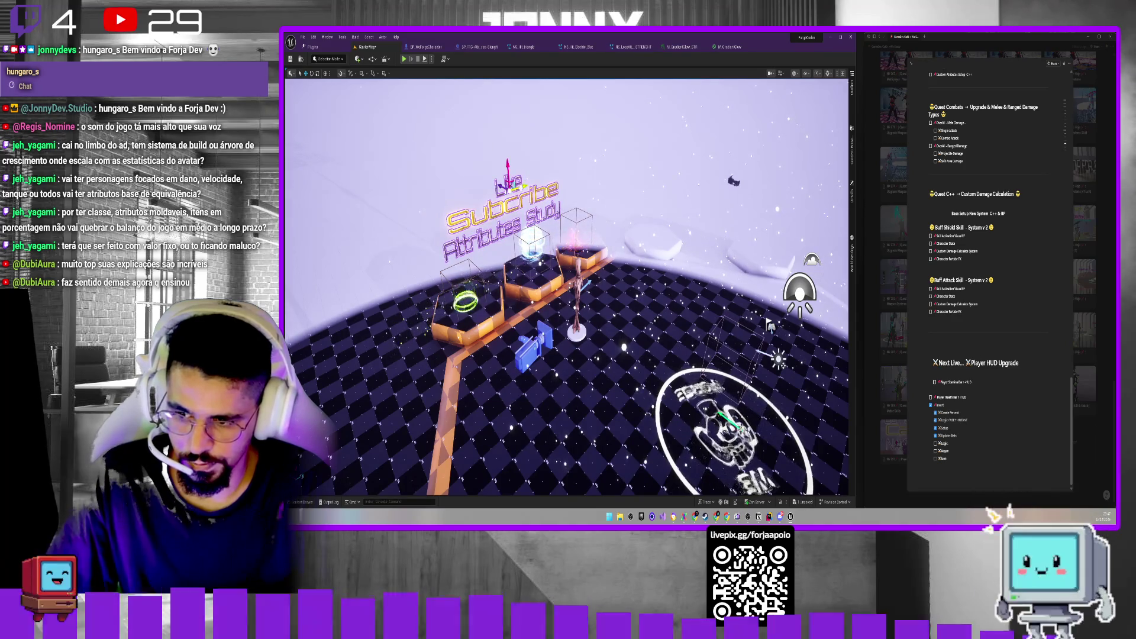
{"action": "mouse_move", "coordinate": [515, 153]}
{"action": "left_mouse_down"}
{"action": "mouse_move", "coordinate": [580, 142]}
{"action": "mouse_move", "coordinate": [598, 165]}
{"action": "left_mouse_up"}
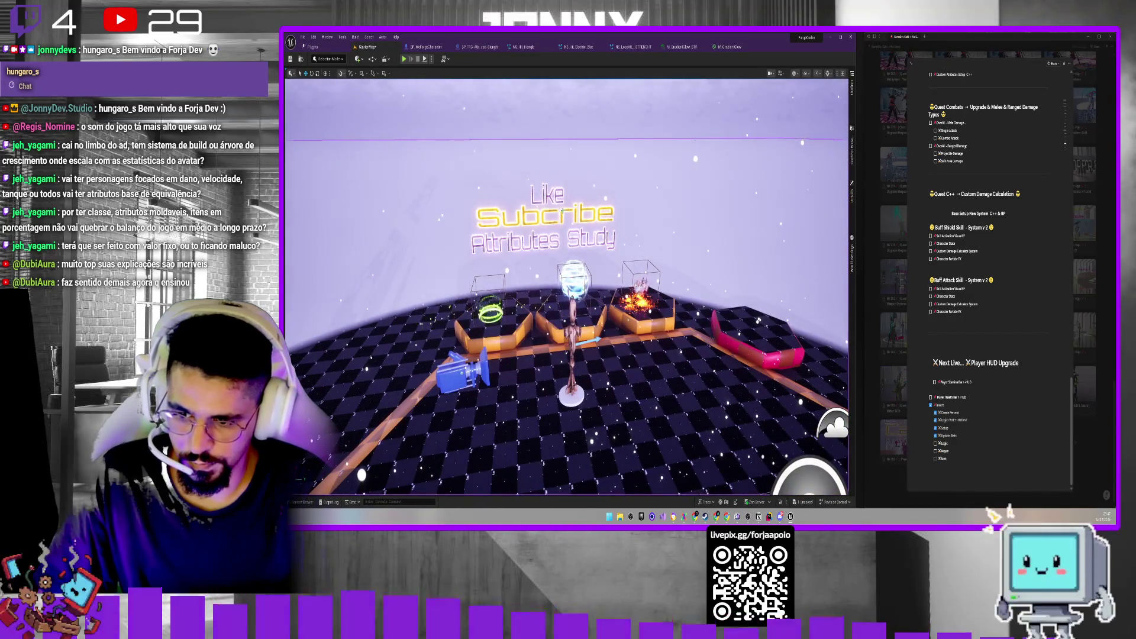
{"action": "left_click_drag", "start_coordinate": [562, 212], "coordinate": [598, 201]}
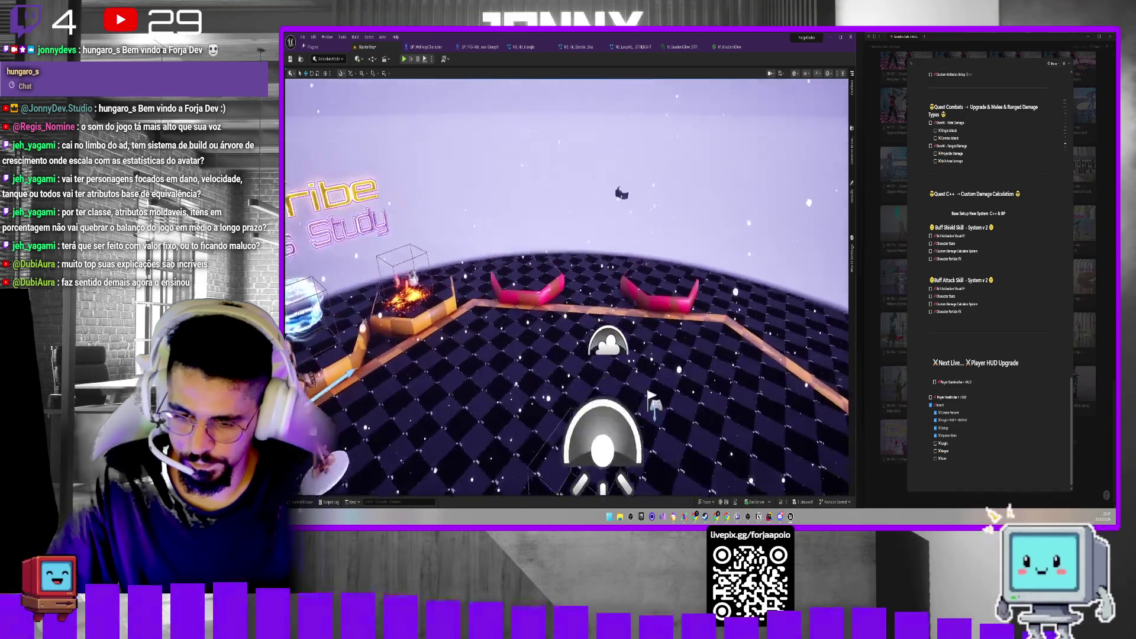
Browse the Content Drawer's ForgeToolKit, Systems, Abilities-System and Weapons-System folders
{"action": "key", "text": "ctrl+space"}
{"action": "left_click", "coordinate": [523, 308]}
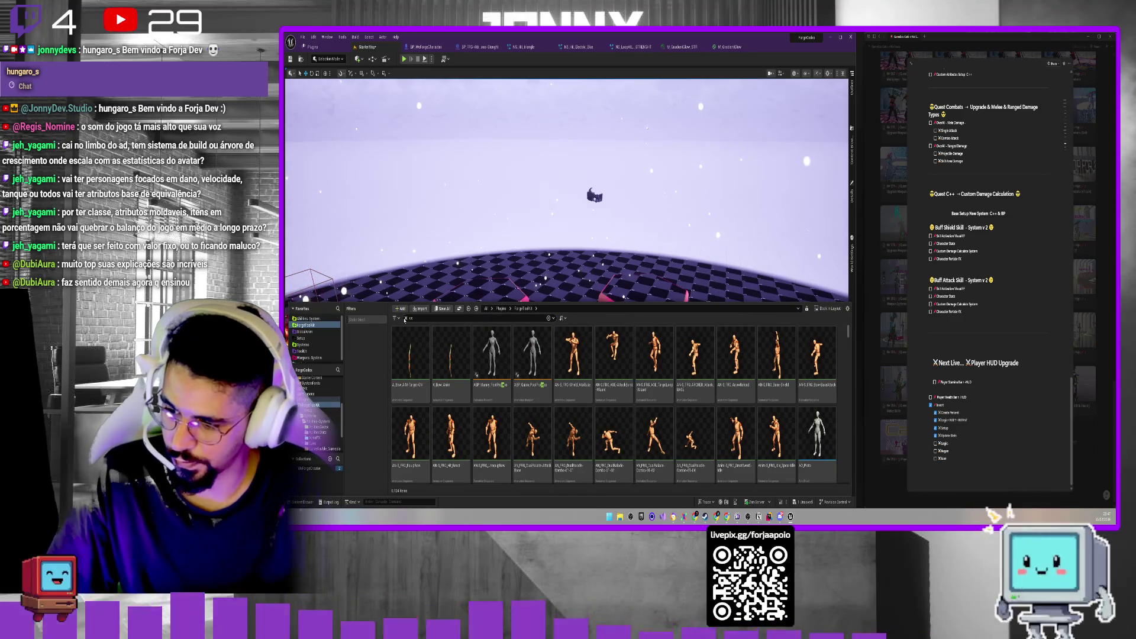
{"action": "left_click", "coordinate": [405, 318]}
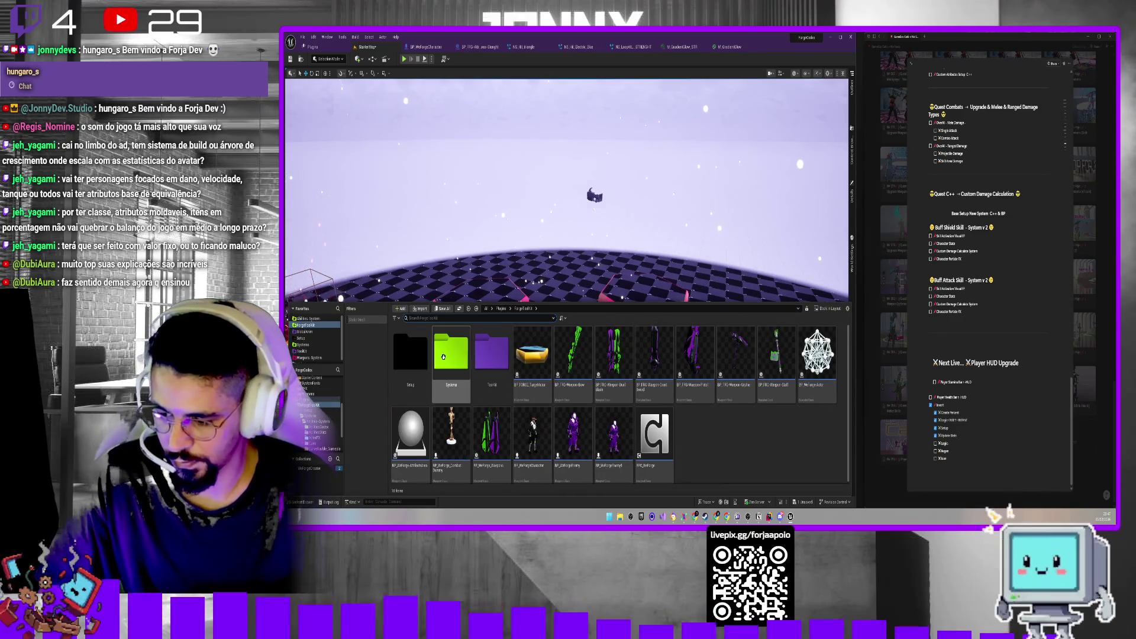
{"action": "left_click", "coordinate": [492, 355]}
{"action": "left_click", "coordinate": [451, 355]}
{"action": "double_click", "coordinate": [451, 356]}
{"action": "double_click", "coordinate": [411, 355]}
{"action": "key", "text": "alt+Left"}
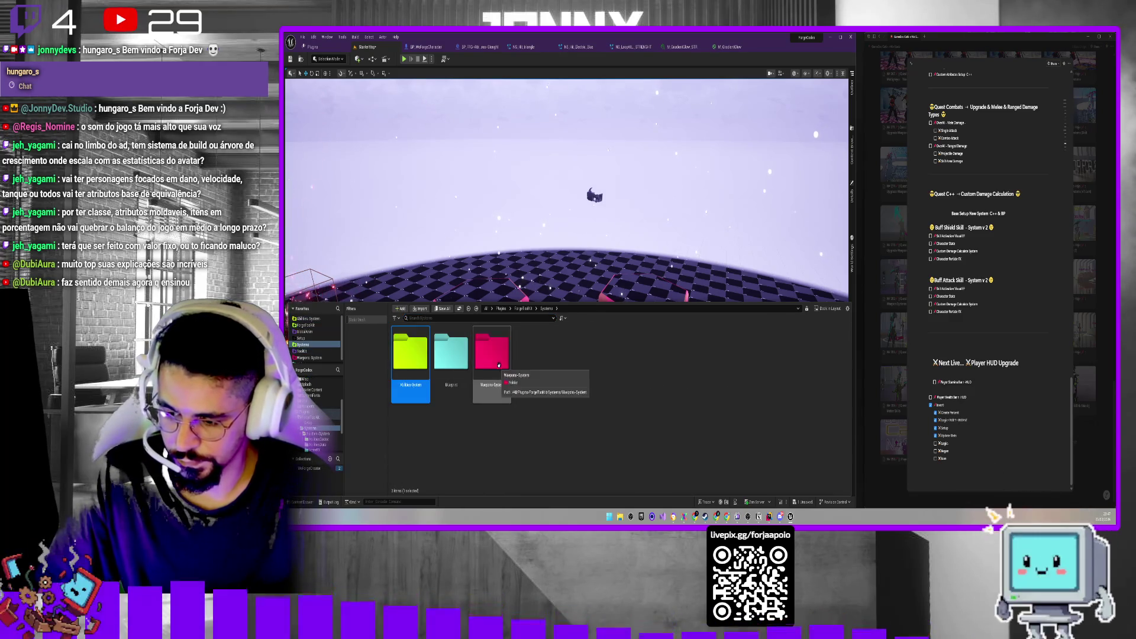
{"action": "double_click", "coordinate": [497, 356]}
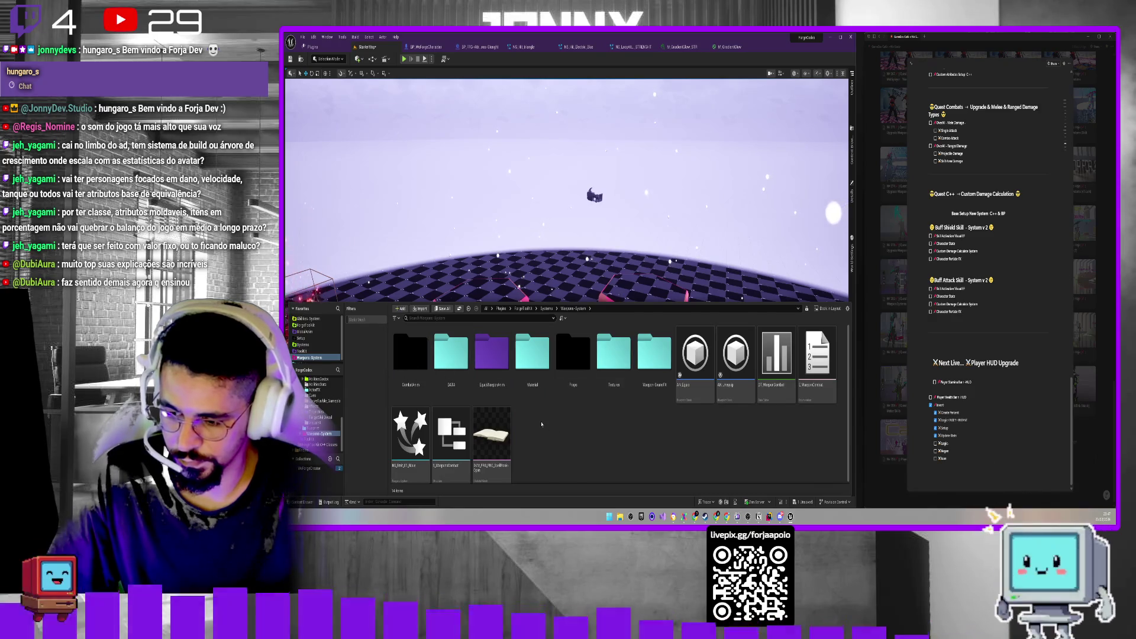
{"action": "key", "text": "alt+Left"}
Look through more Systems subfolders, then close the drawer and pan toward the lightning pad
{"action": "double_click", "coordinate": [464, 367]}
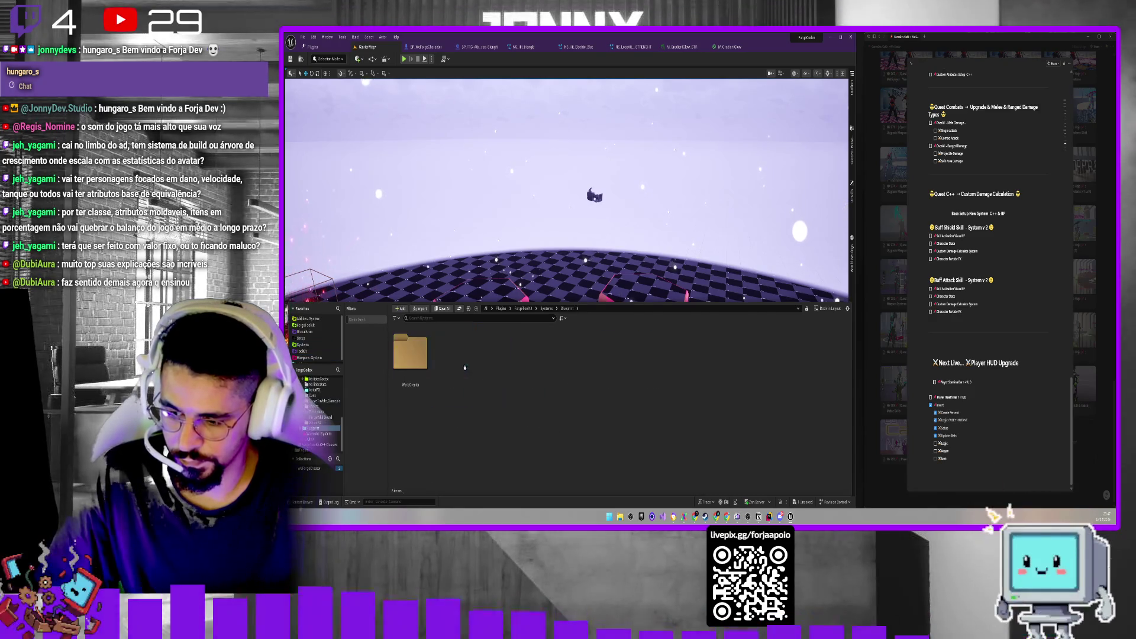
{"action": "double_click", "coordinate": [412, 361]}
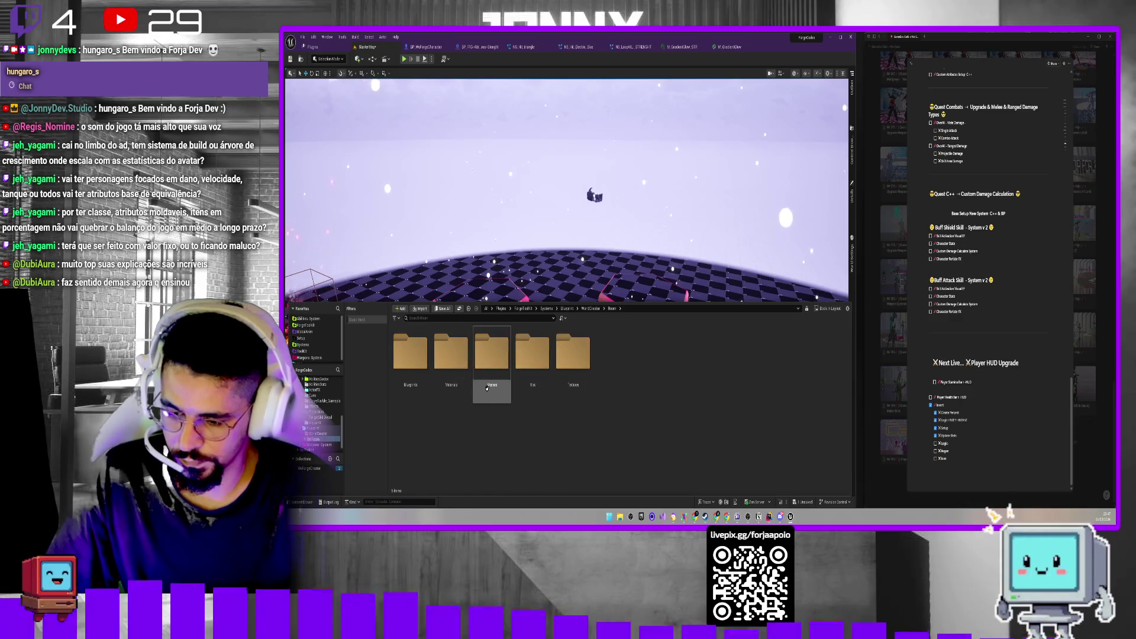
{"action": "key", "text": "alt+Left"}
{"action": "key", "text": "alt+Left"}
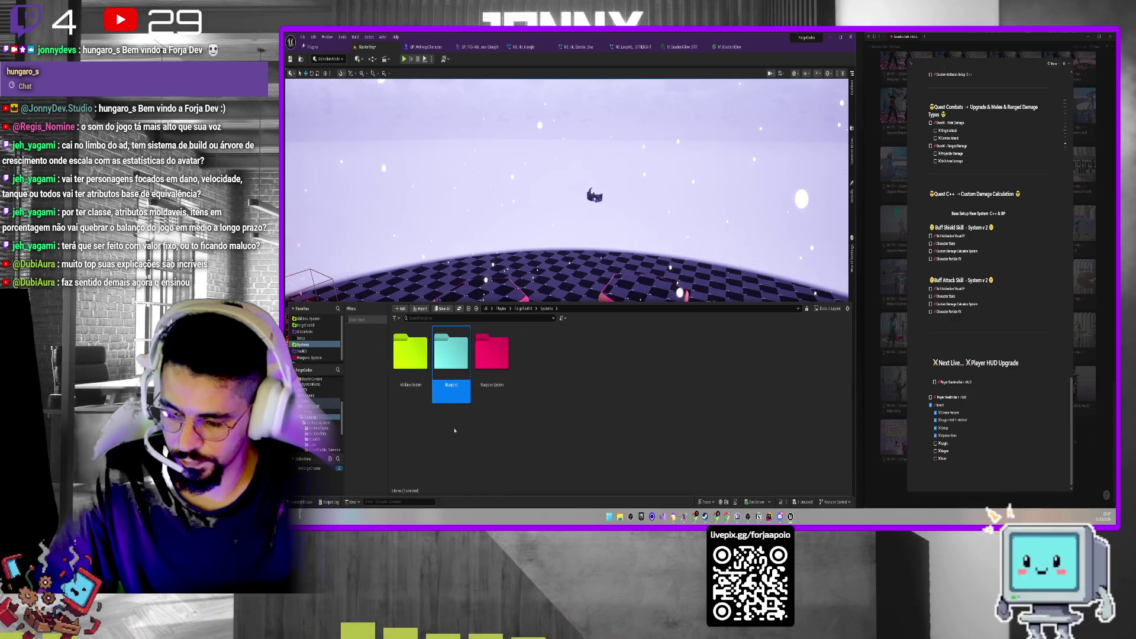
{"action": "double_click", "coordinate": [407, 367]}
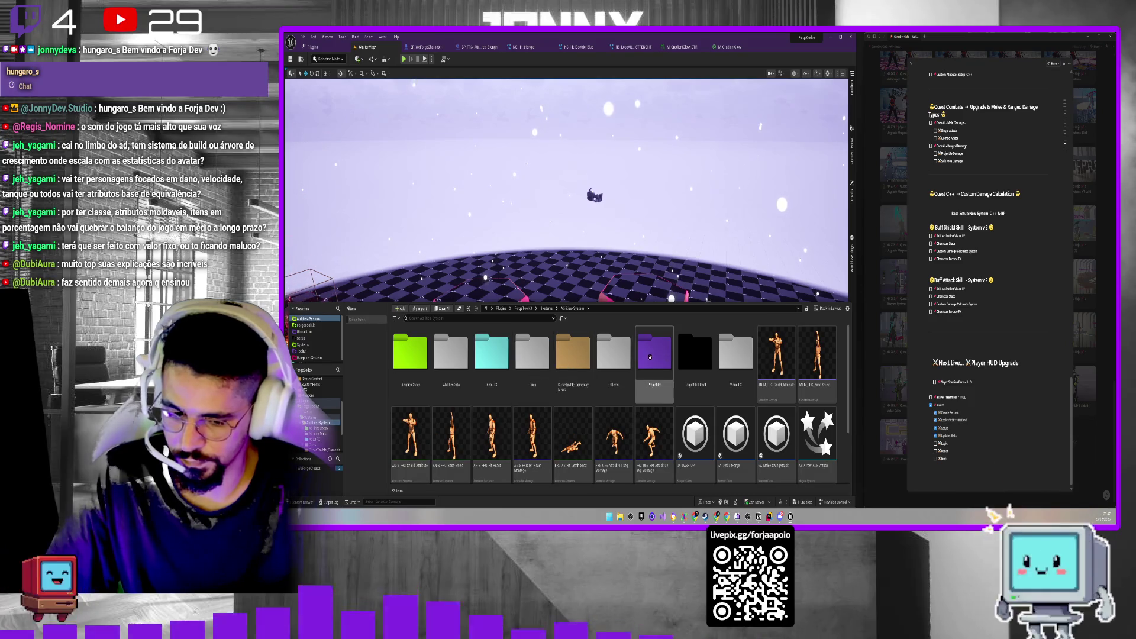
{"action": "key", "text": "alt+Left"}
{"action": "double_click", "coordinate": [511, 361]}
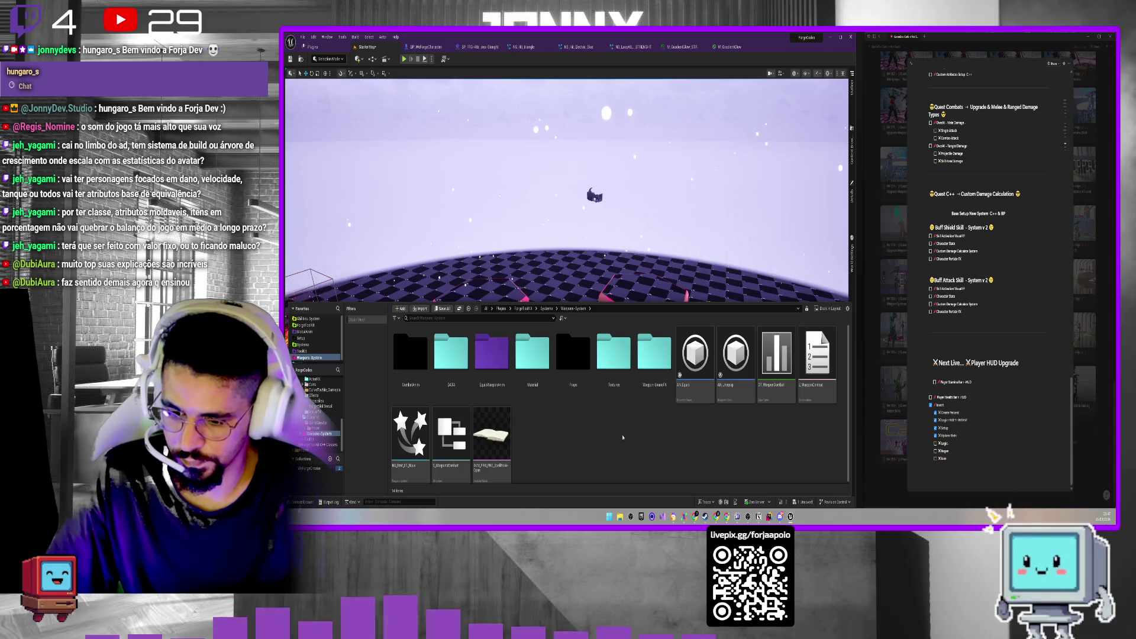
{"action": "key", "text": "alt+Left"}
{"action": "double_click", "coordinate": [410, 355]}
{"action": "left_click", "coordinate": [403, 240]}
{"action": "mouse_move", "coordinate": [404, 239]}
{"action": "left_mouse_down"}
{"action": "mouse_move", "coordinate": [795, 346]}
{"action": "mouse_move", "coordinate": [348, 366]}
{"action": "left_mouse_up"}
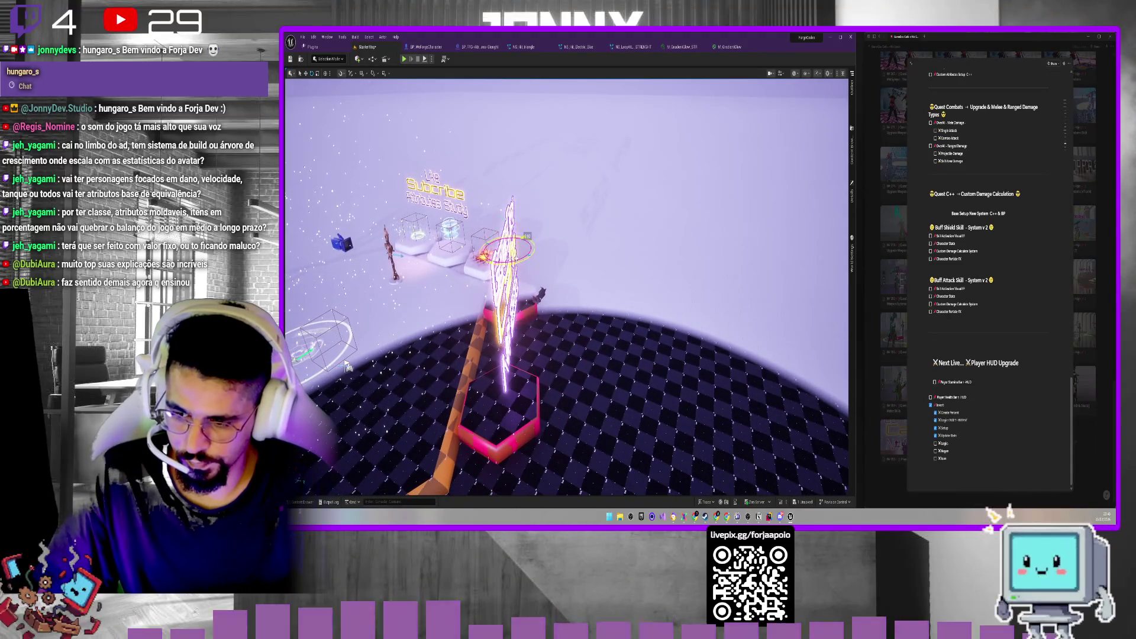
Edit the BP_FRG-TXT3 sign's Top, Mid and Sub text to 'Sub Attributes', 'Strenght & Armor', 'Effect Area Actor'
{"action": "mouse_move", "coordinate": [348, 366]}
{"action": "left_mouse_down"}
{"action": "mouse_move", "coordinate": [632, 379]}
{"action": "mouse_move", "coordinate": [615, 355]}
{"action": "mouse_move", "coordinate": [566, 336]}
{"action": "left_mouse_up"}
{"action": "left_click", "coordinate": [852, 199]}
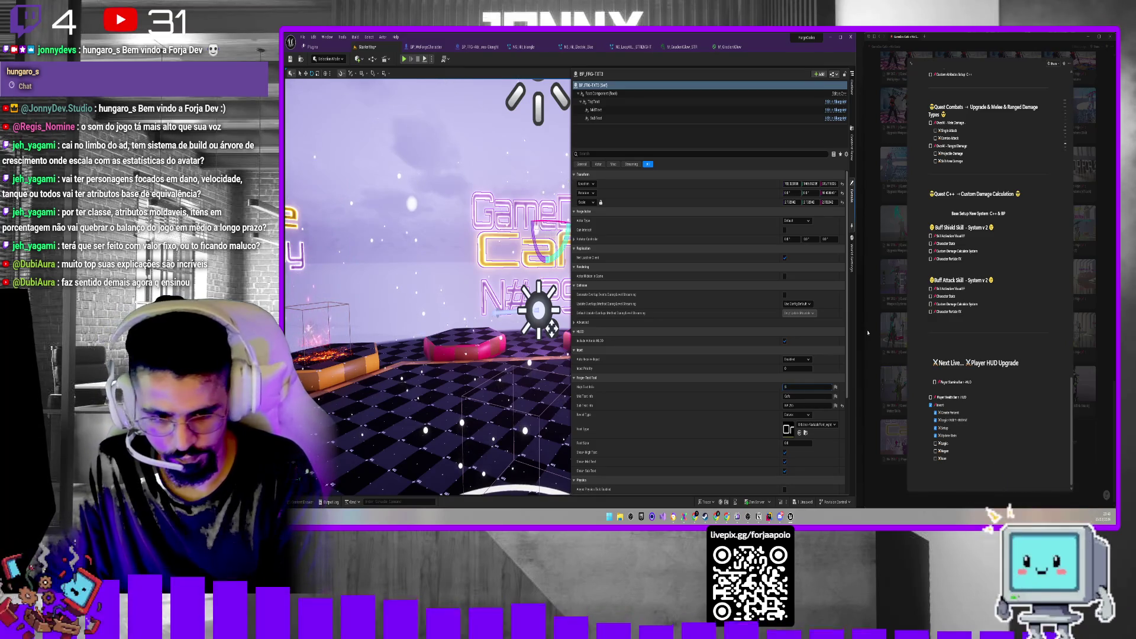
{"action": "type", "text": "Attributes"}
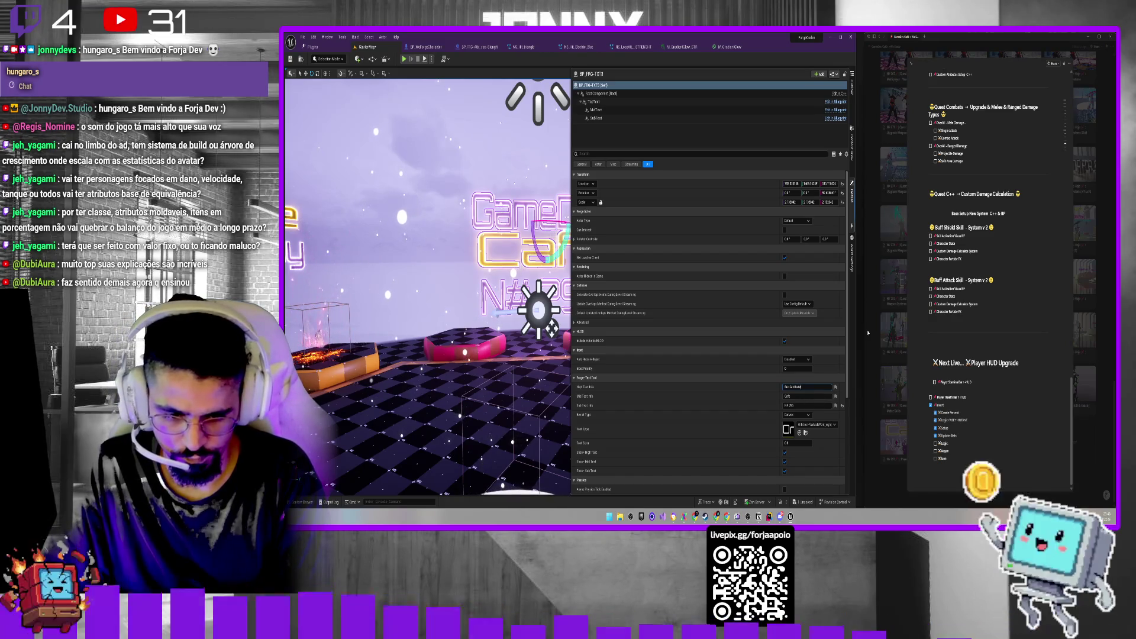
{"action": "key", "text": "Return"}
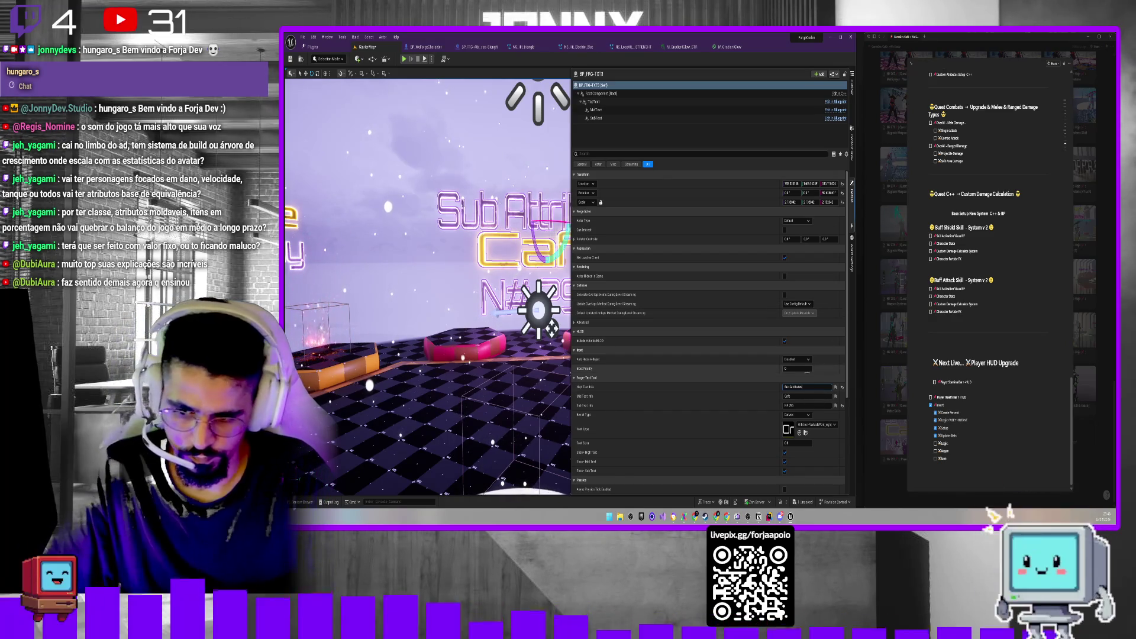
{"action": "double_click", "coordinate": [789, 396]}
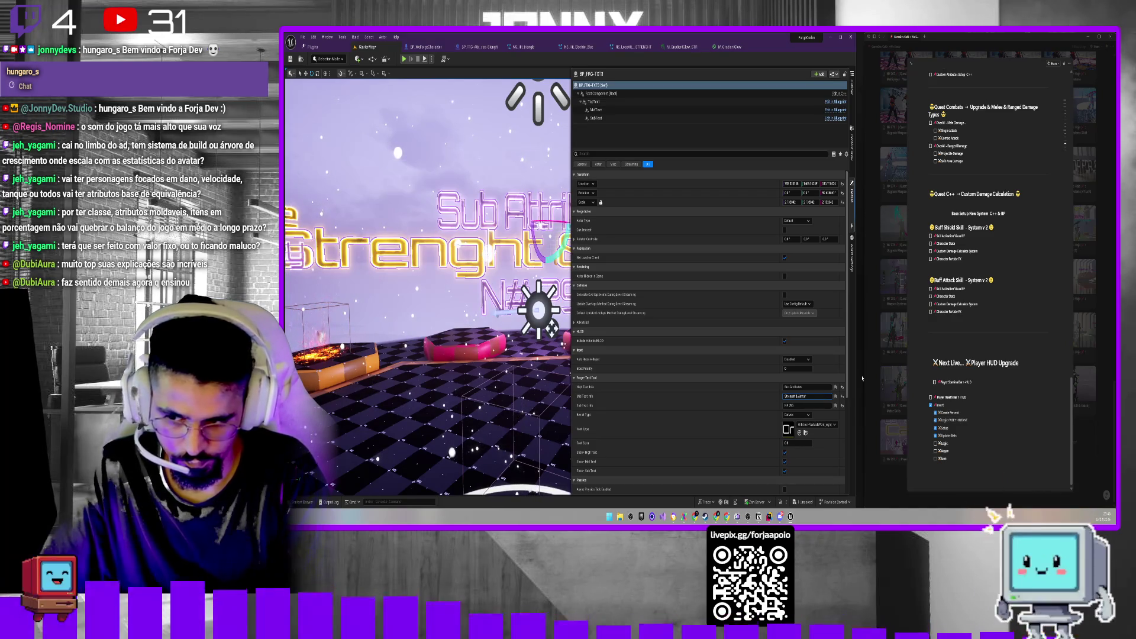
{"action": "left_click", "coordinate": [807, 405]}
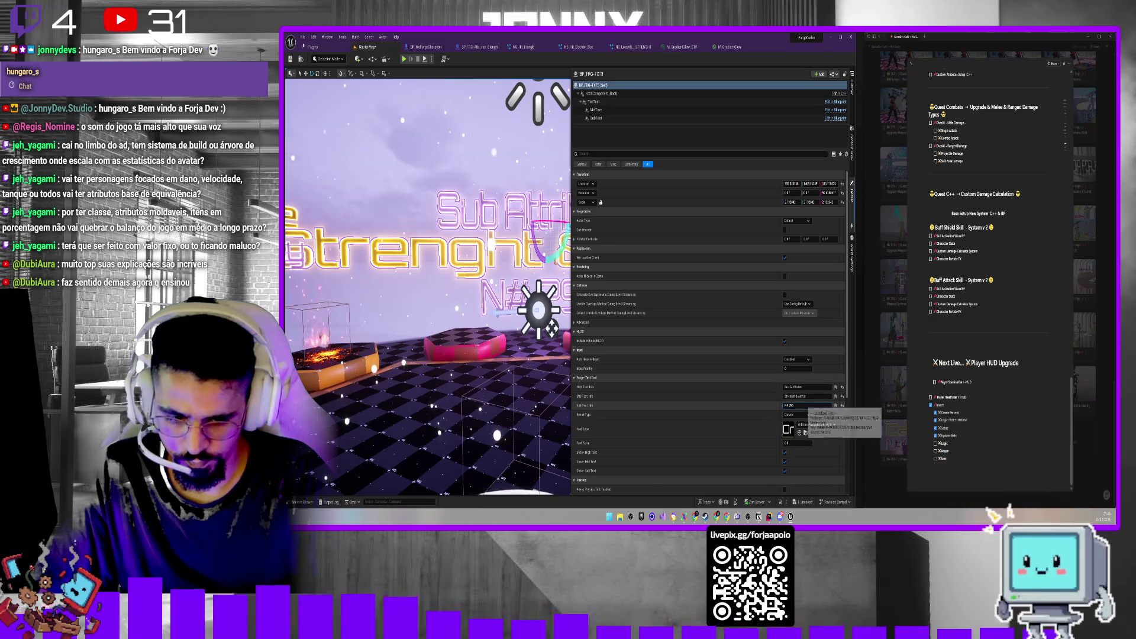
{"action": "key", "text": "ctrl+a"}
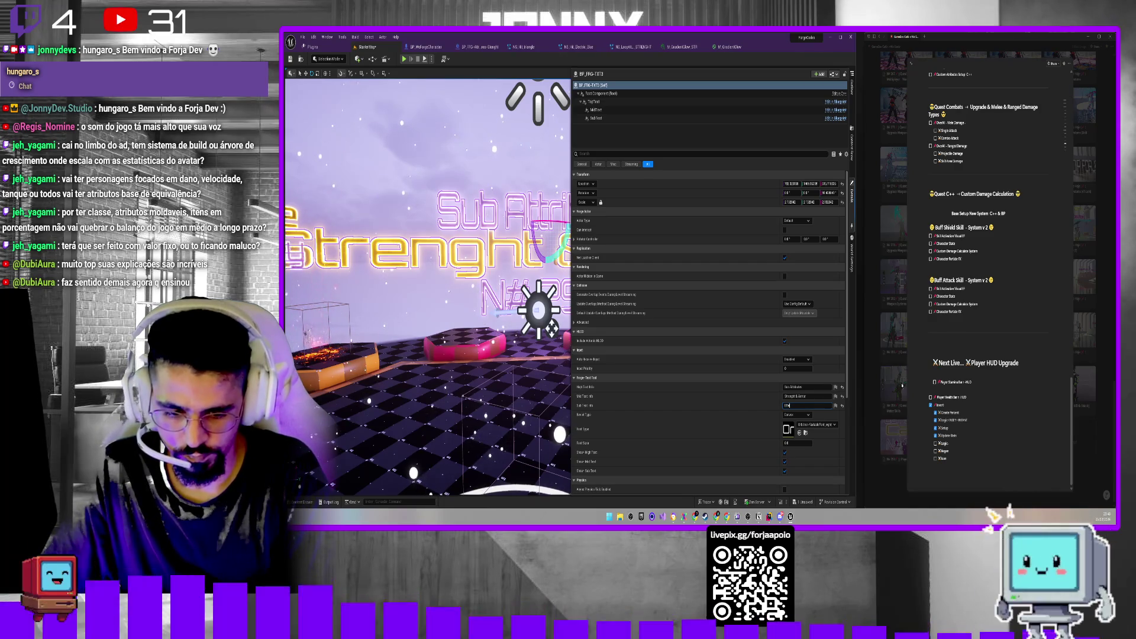
{"action": "type", "text": "Area A"}
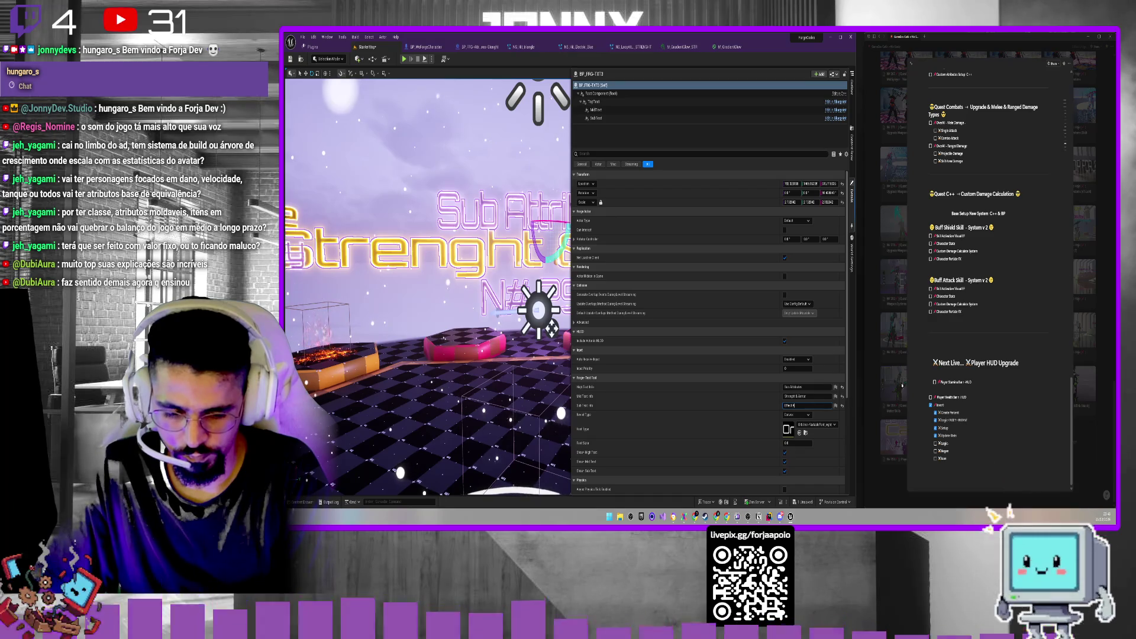
{"action": "type", "text": "ctor"}
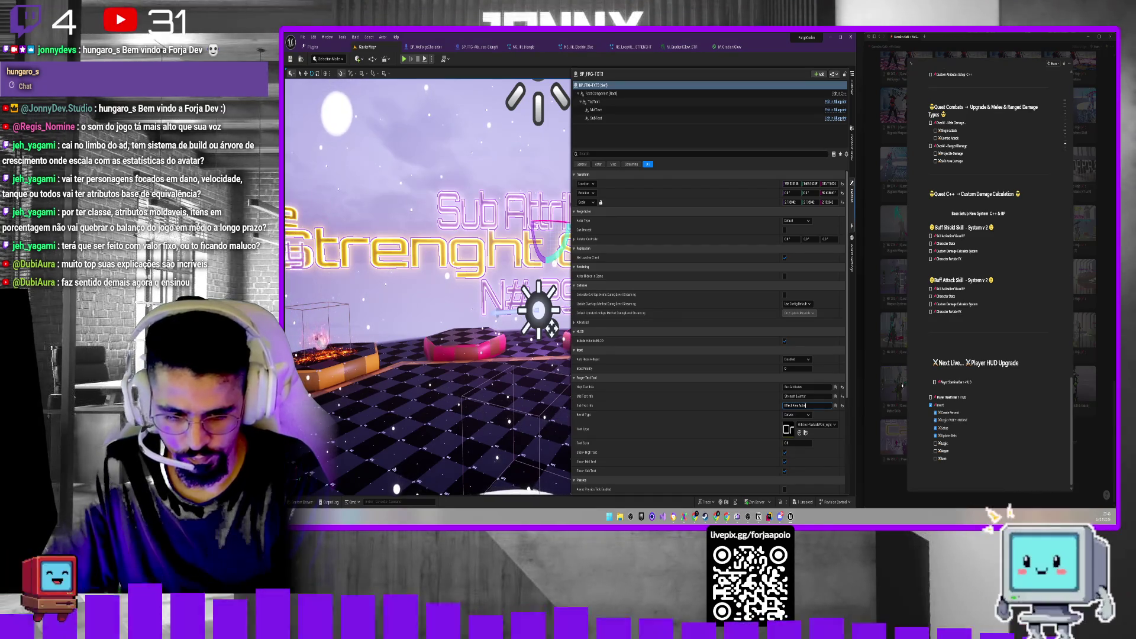
{"action": "key", "text": "Return"}
{"action": "left_click", "coordinate": [598, 374]}
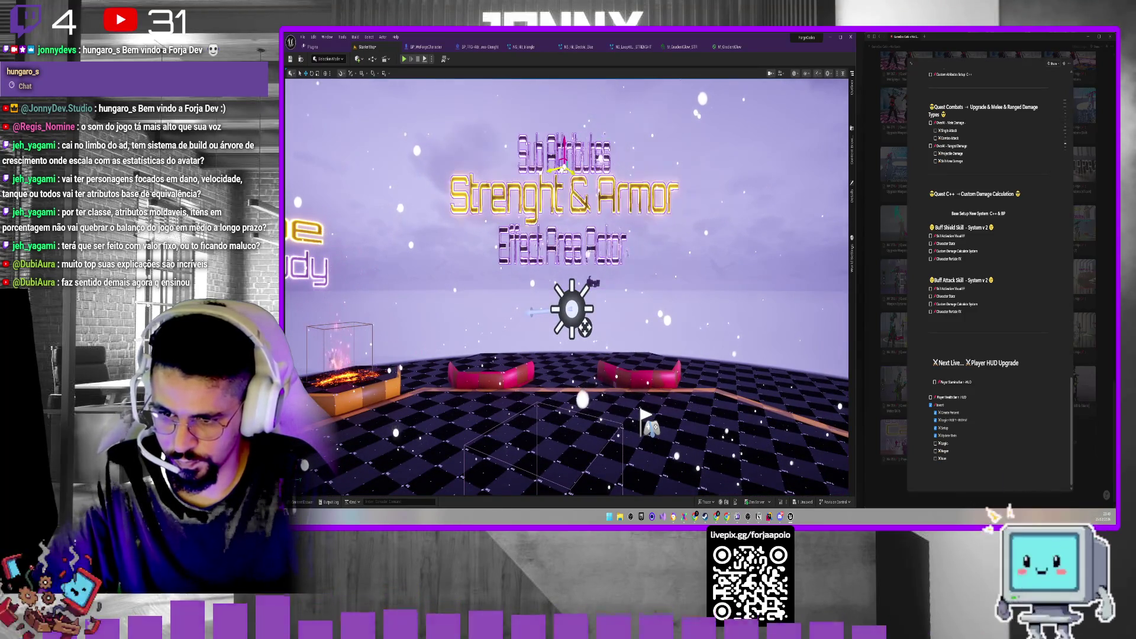
Browse the content drawer to the Abilities-System ActorFX folder of effect-area blueprints
{"action": "key", "text": "w"}
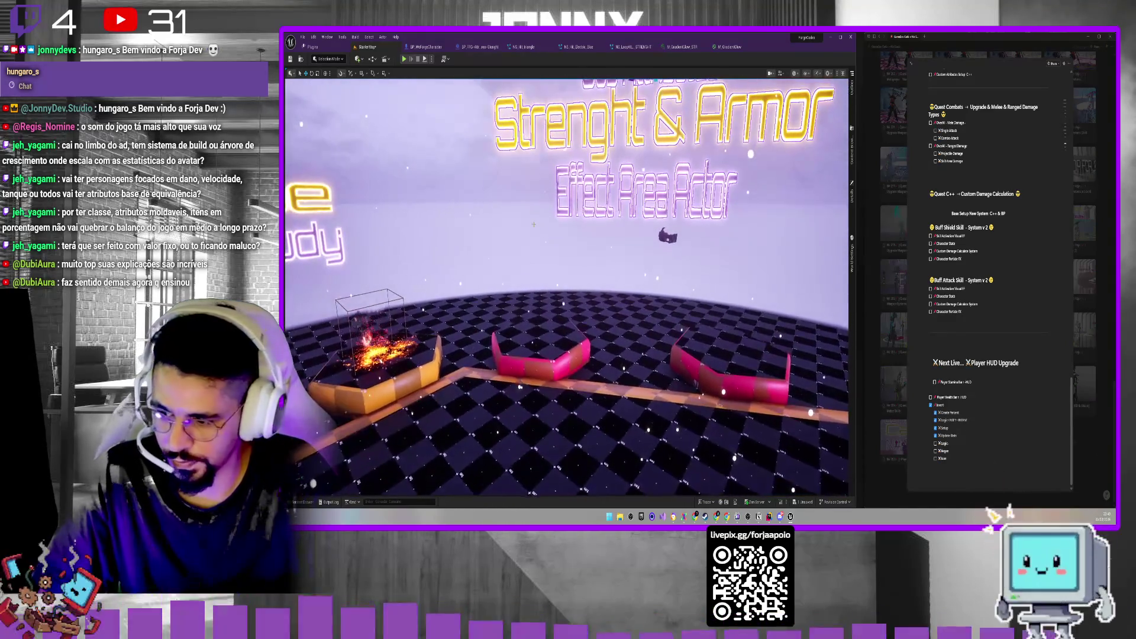
{"action": "key", "text": "ctrl+space"}
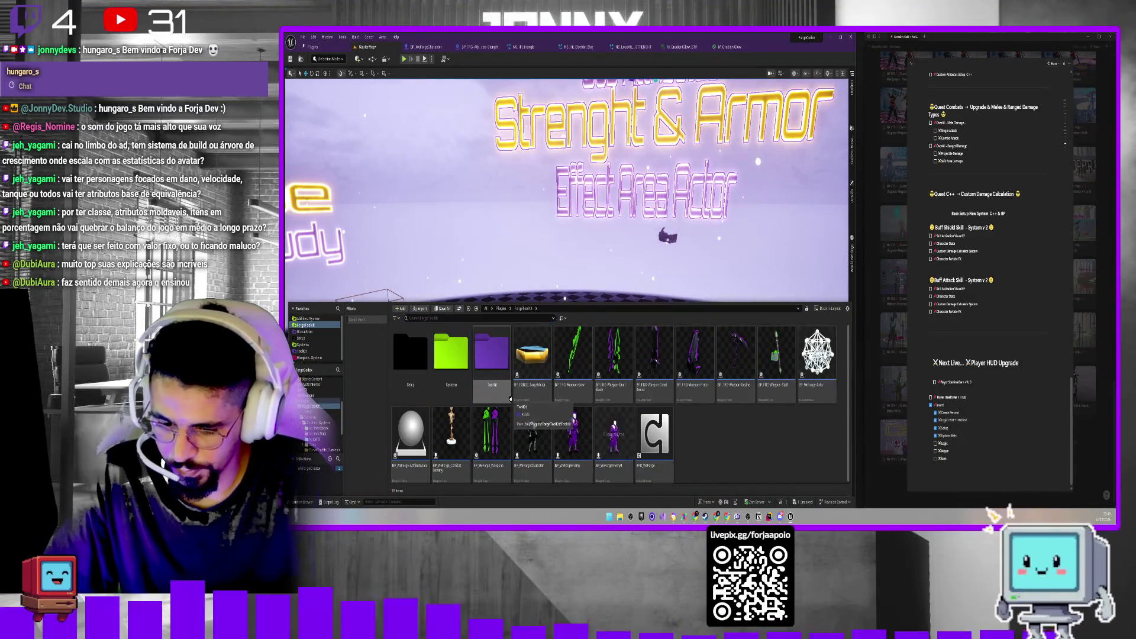
{"action": "key", "text": "alt+Left"}
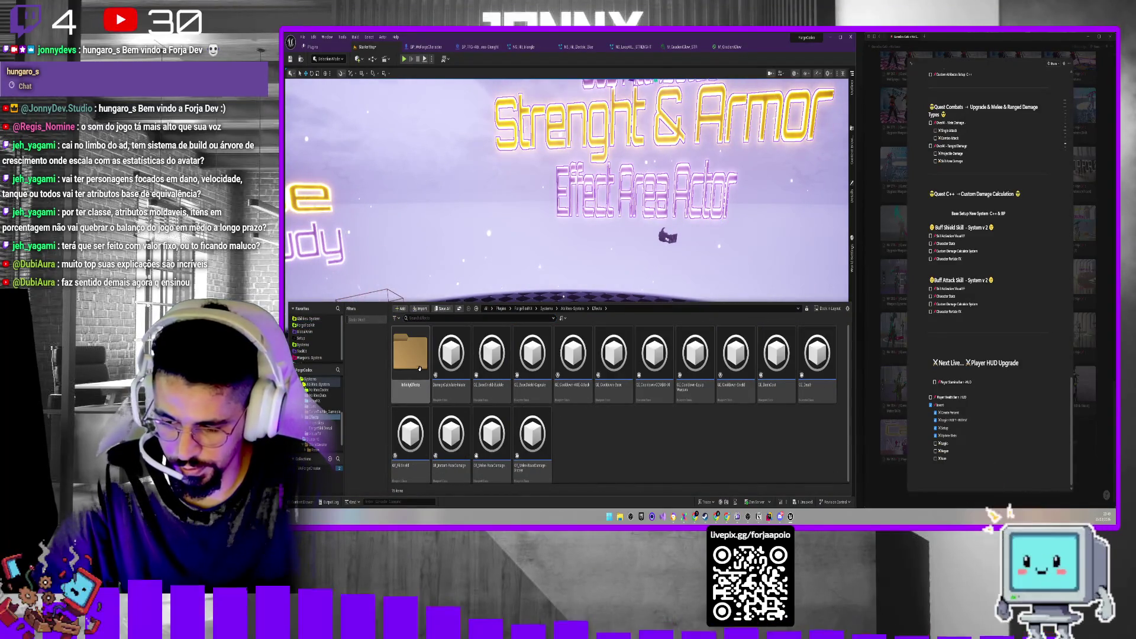
{"action": "key", "text": "alt+Left"}
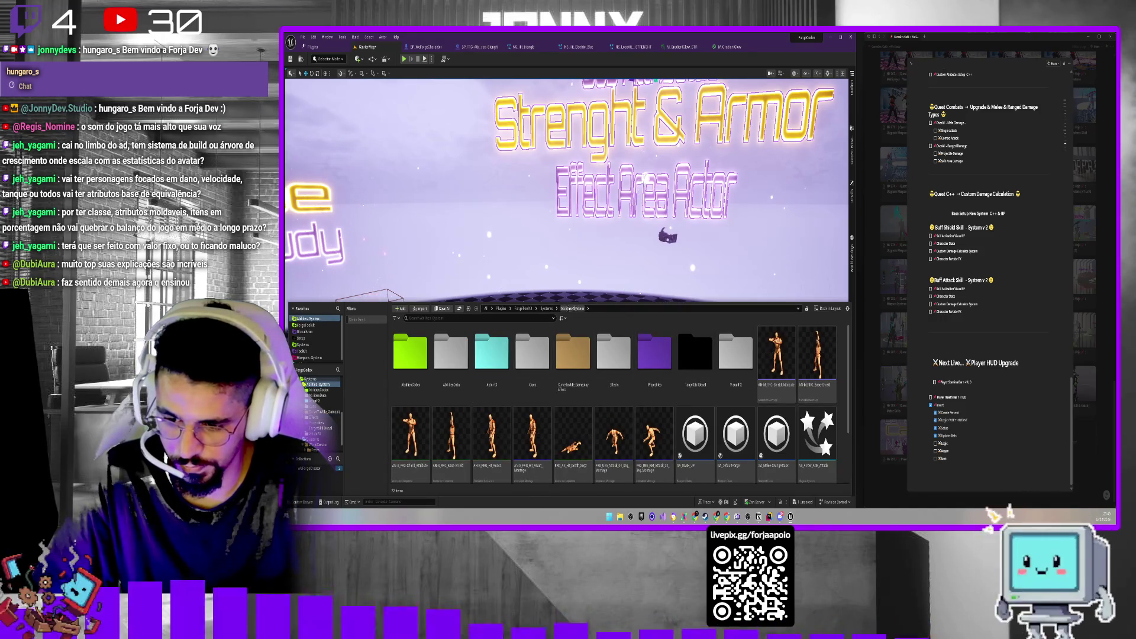
{"action": "left_click", "coordinate": [523, 309]}
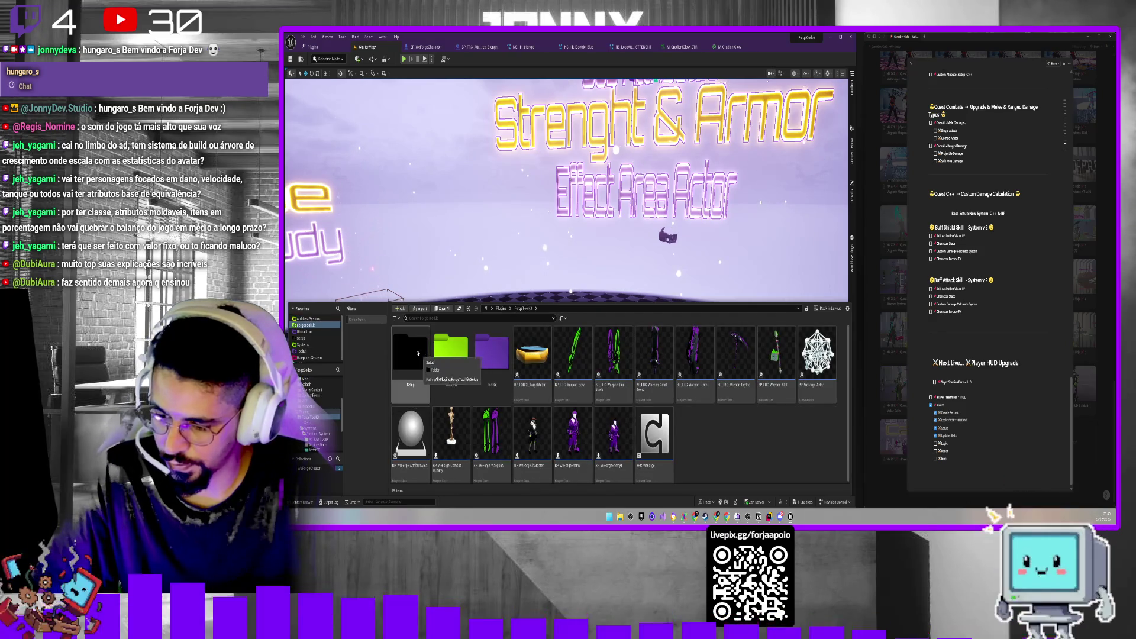
{"action": "left_click", "coordinate": [305, 319]}
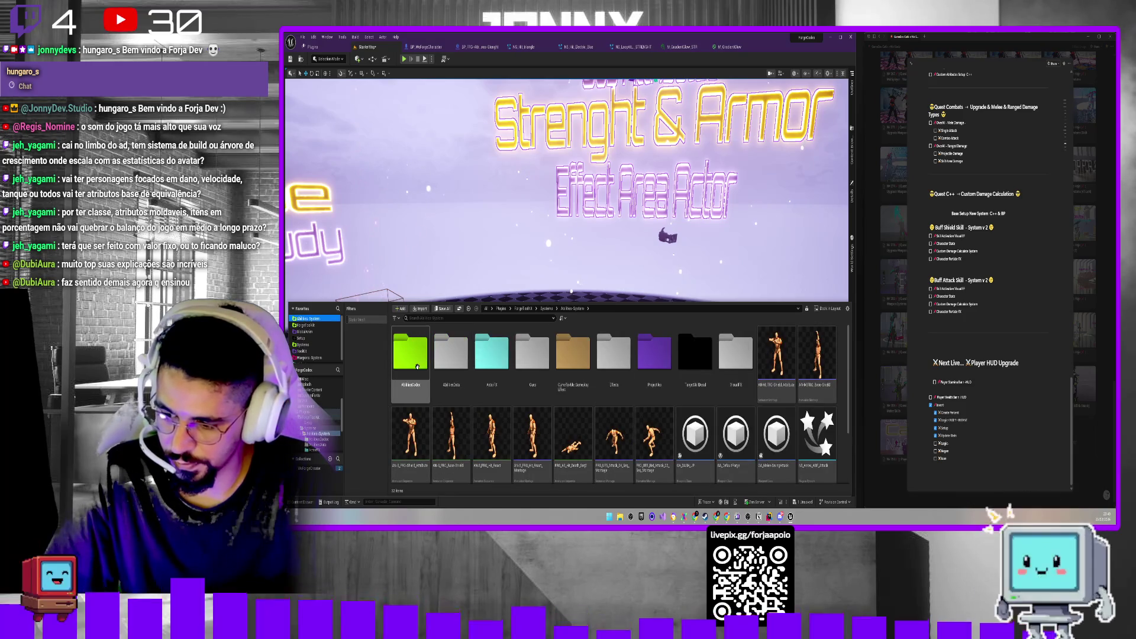
{"action": "left_click", "coordinate": [628, 355]}
{"action": "double_click", "coordinate": [628, 356]}
{"action": "key", "text": "alt+Left"}
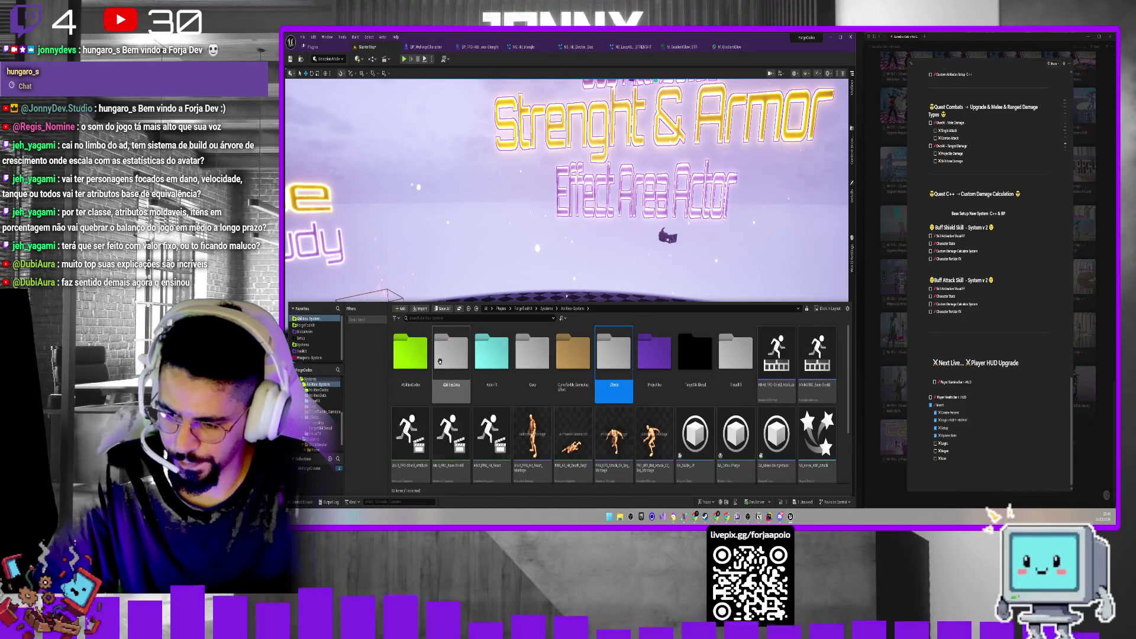
{"action": "double_click", "coordinate": [507, 363]}
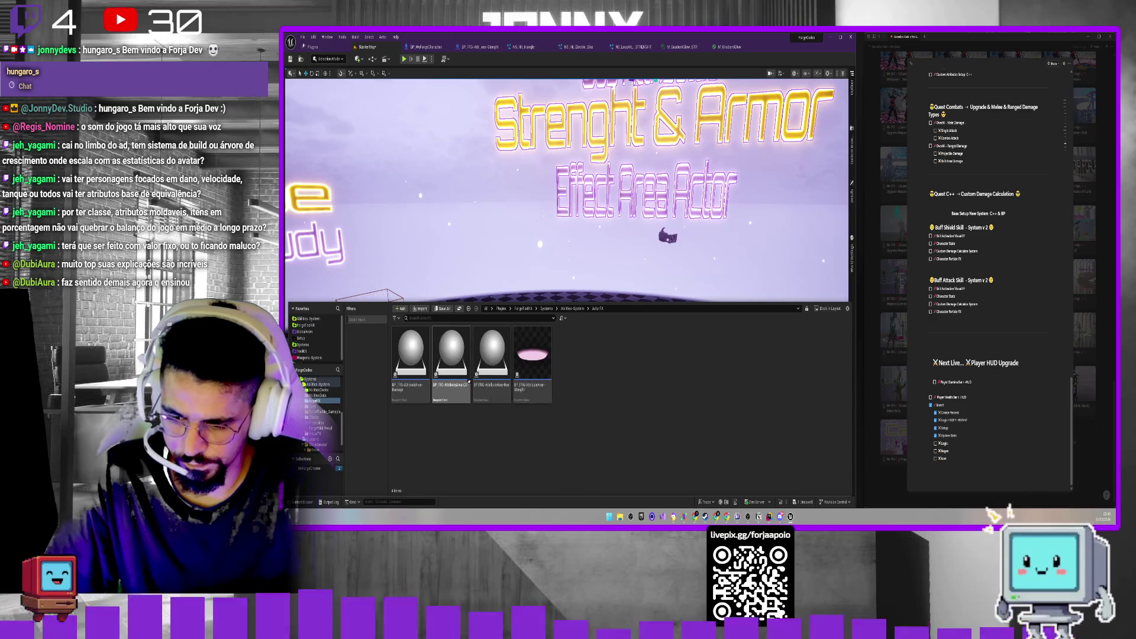
Place BP_FRG-AttributeArea-Strength in the level and frame it
{"action": "left_click", "coordinate": [543, 359]}
{"action": "left_click_drag", "start_coordinate": [541, 379], "coordinate": [541, 324]}
{"action": "key", "text": "f"}
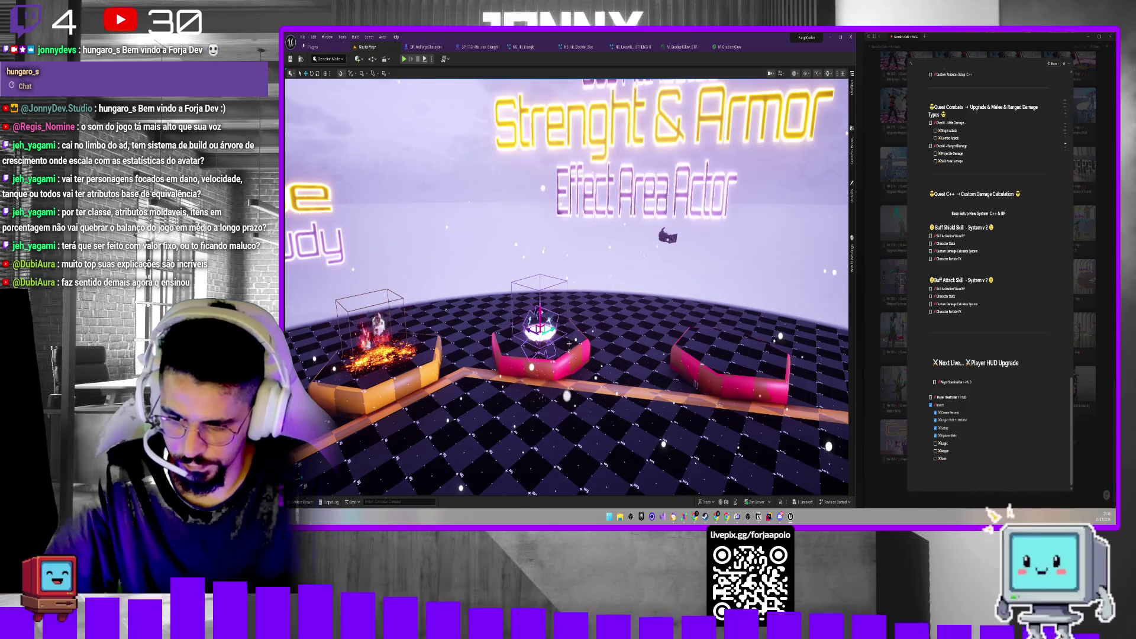
{"action": "left_click_drag", "start_coordinate": [584, 238], "coordinate": [567, 339]}
In the Strength area blueprint, raise the VisualFX lightning component higher above the pad
{"action": "key", "text": "ctrl+b"}
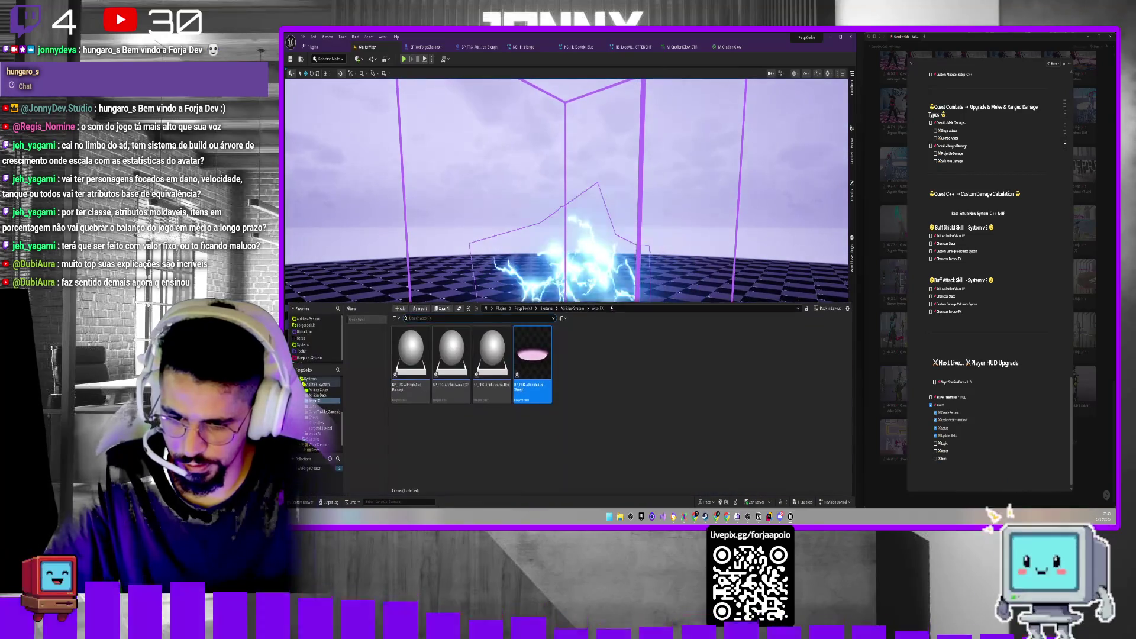
{"action": "double_click", "coordinate": [532, 373]}
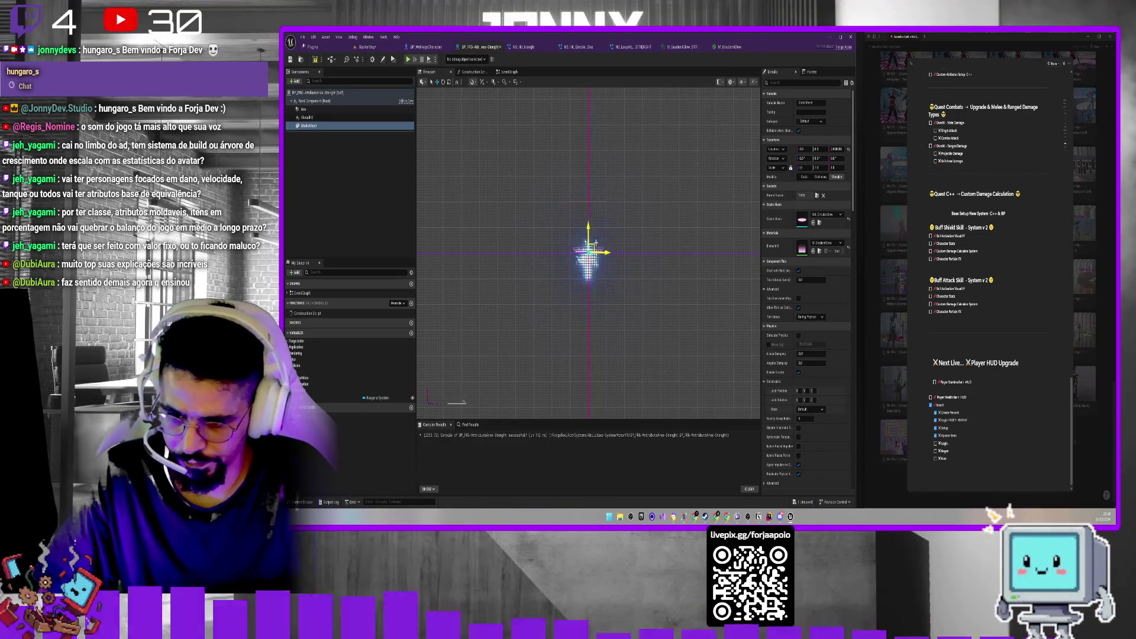
{"action": "left_click", "coordinate": [307, 117]}
{"action": "left_click_drag", "start_coordinate": [589, 234], "coordinate": [587, 209]}
{"action": "left_click", "coordinate": [597, 252]}
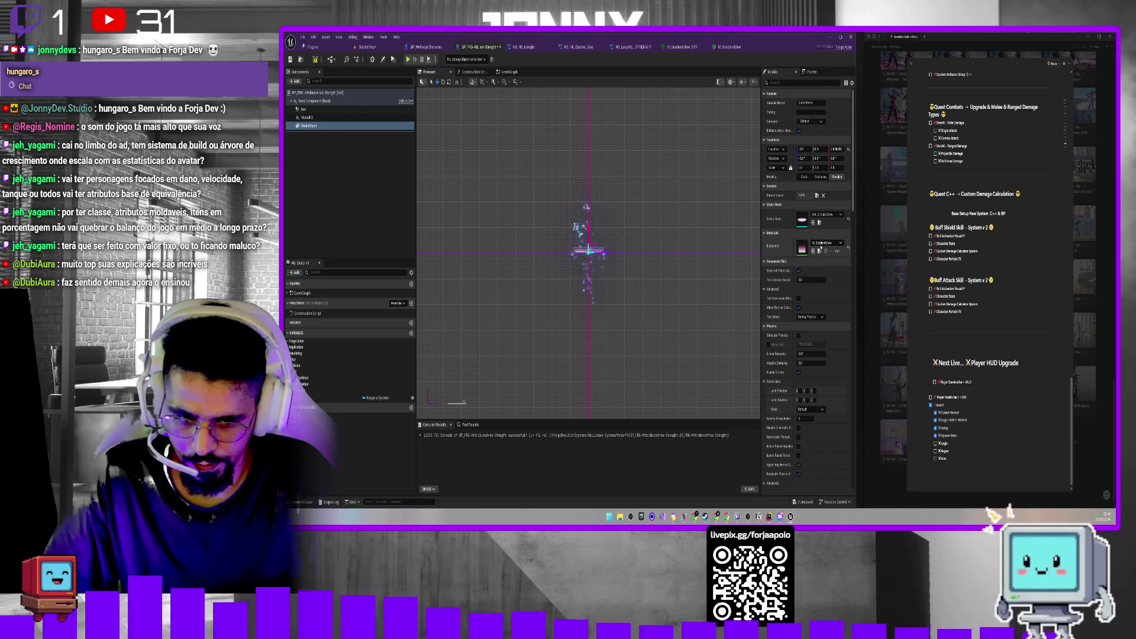
Duplicate the M_GradientGlow_STR material and open the copy
{"action": "key", "text": "ctrl+Tab"}
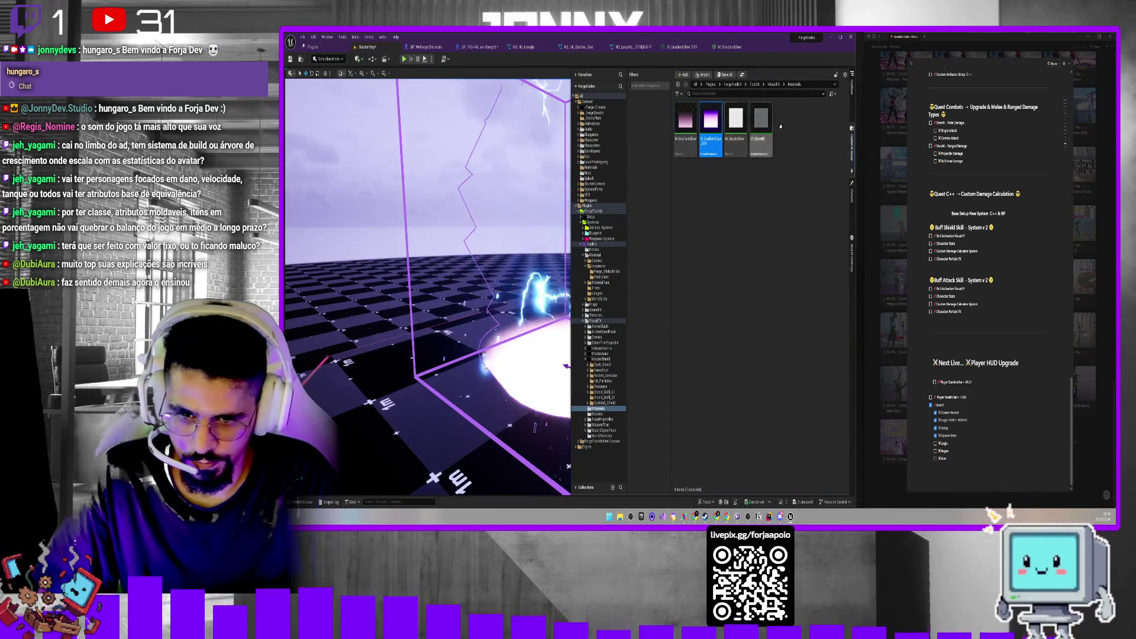
{"action": "key", "text": "ctrl+Tab"}
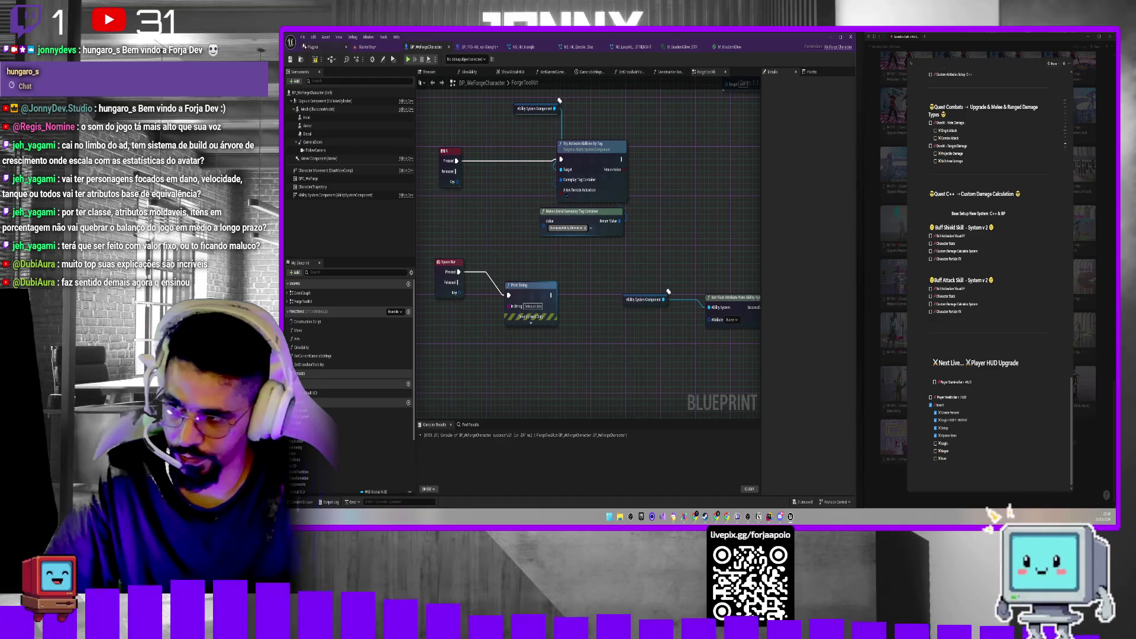
{"action": "key", "text": "ctrl+Tab"}
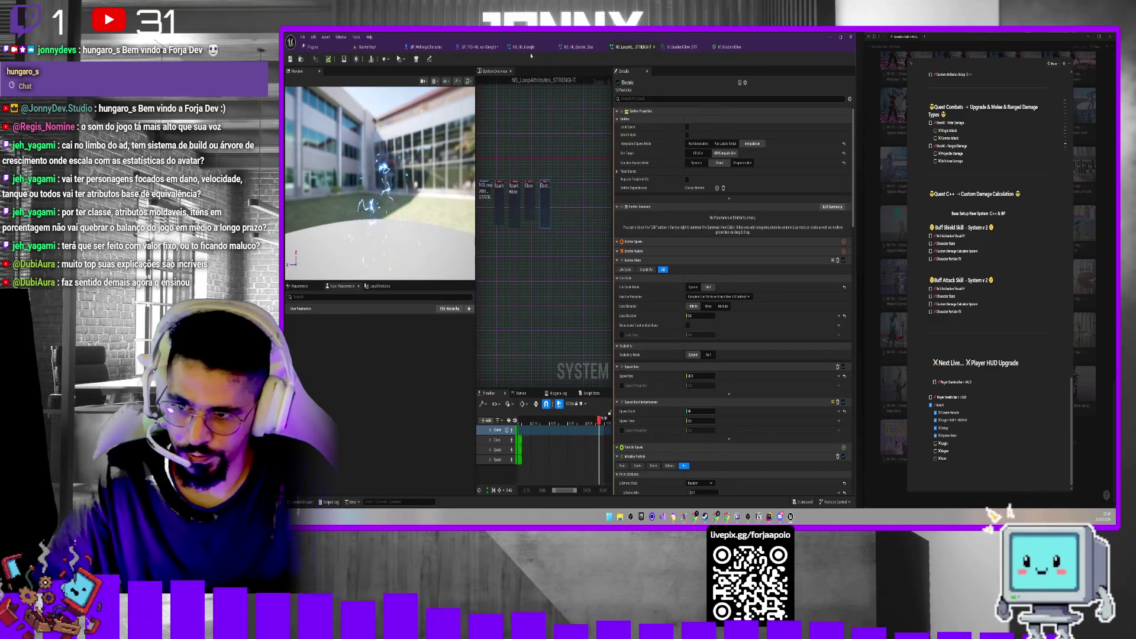
{"action": "left_click", "coordinate": [471, 47]}
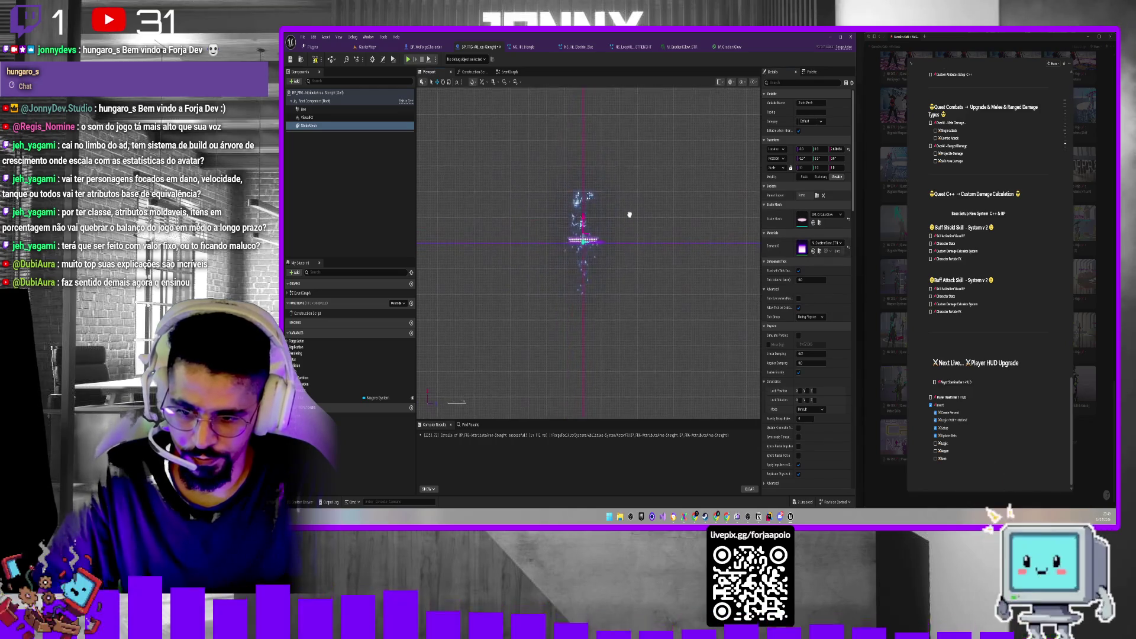
{"action": "left_click", "coordinate": [819, 251]}
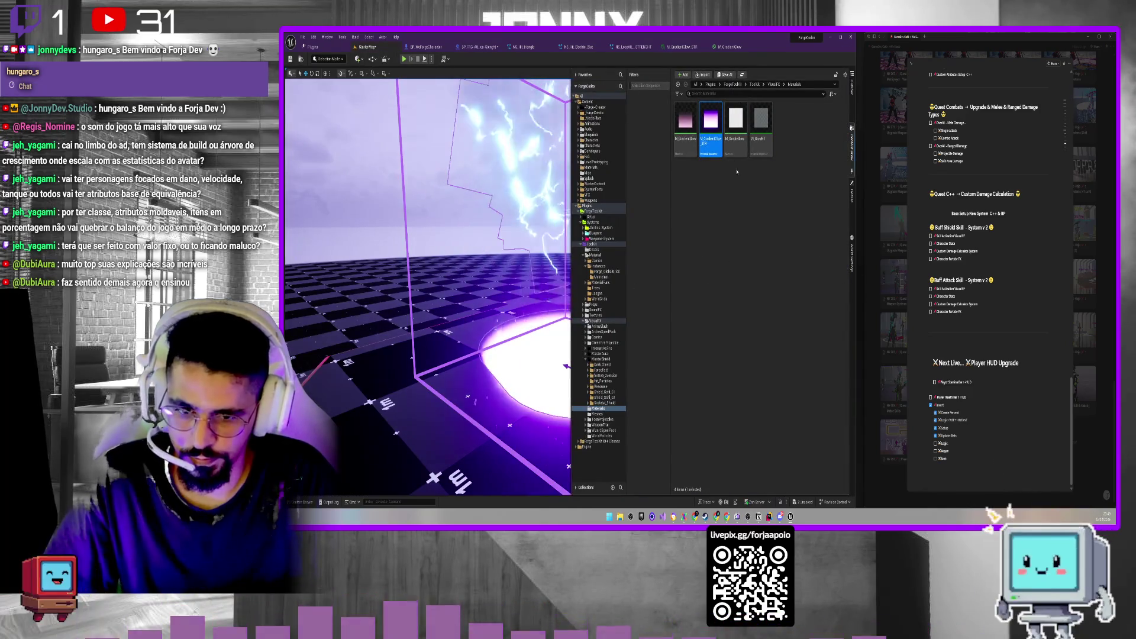
{"action": "right_click", "coordinate": [718, 128]}
{"action": "left_click", "coordinate": [740, 156]}
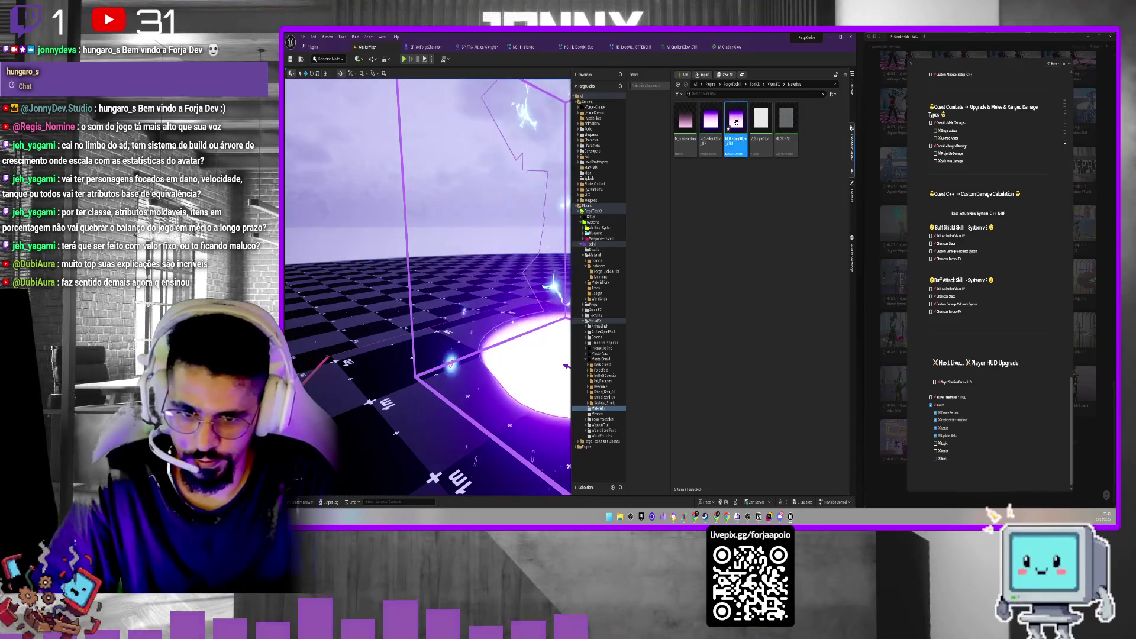
{"action": "double_click", "coordinate": [736, 122]}
Enable the Color parameter in M_GradientGlow_STR1 and set it to a light cyan
{"action": "left_click", "coordinate": [563, 113]}
{"action": "left_click", "coordinate": [690, 112]}
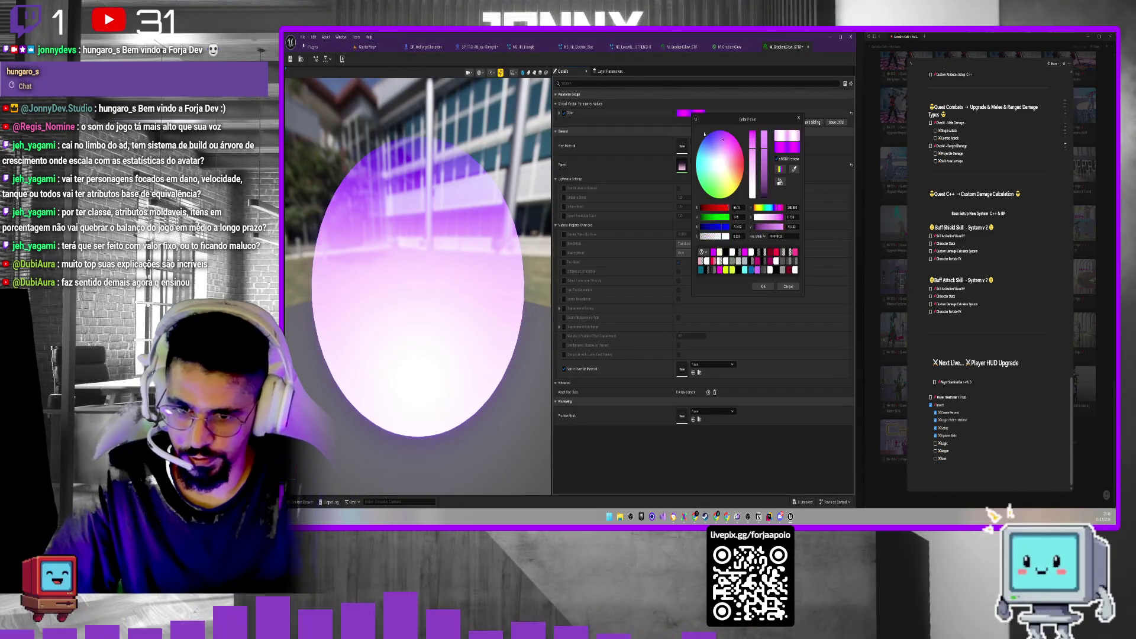
{"action": "left_click", "coordinate": [705, 135]}
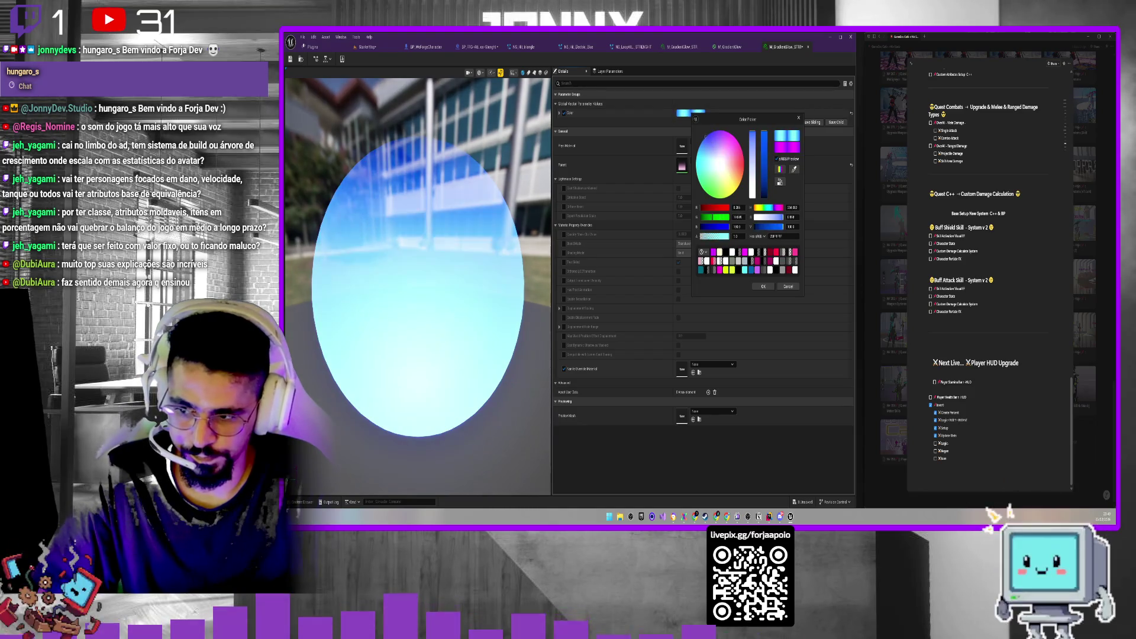
{"action": "left_click", "coordinate": [712, 135]}
{"action": "left_click_drag", "start_coordinate": [703, 141], "coordinate": [701, 141]}
{"action": "mouse_move", "coordinate": [770, 159]}
{"action": "left_mouse_down"}
{"action": "mouse_move", "coordinate": [769, 180]}
{"action": "mouse_move", "coordinate": [769, 166]}
{"action": "left_mouse_up"}
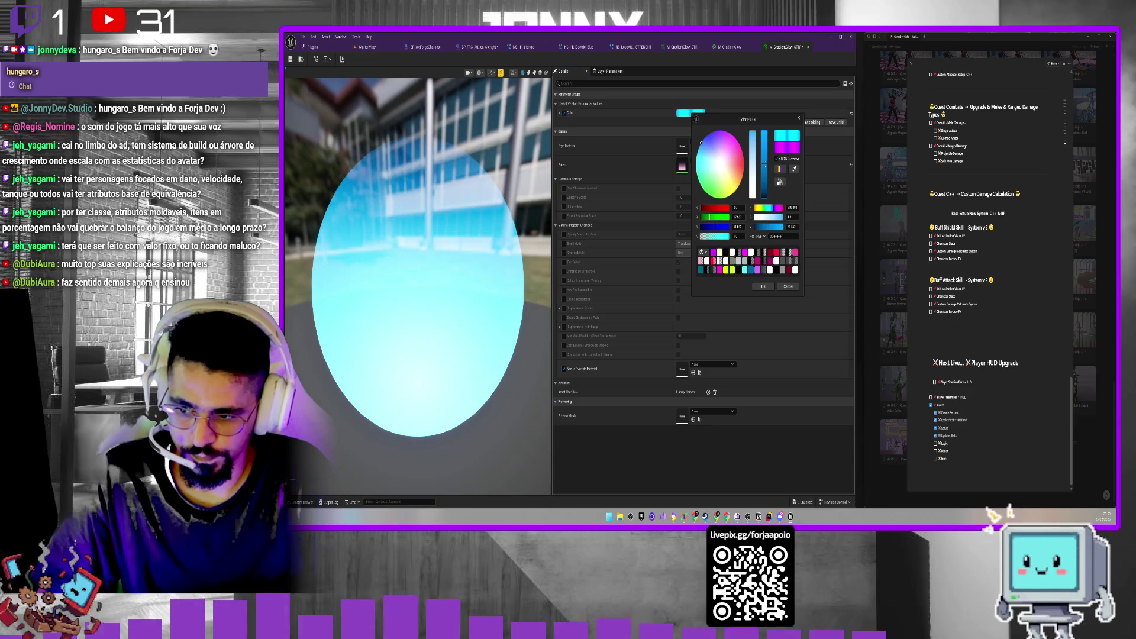
{"action": "left_click", "coordinate": [764, 287]}
{"action": "left_click", "coordinate": [379, 47]}
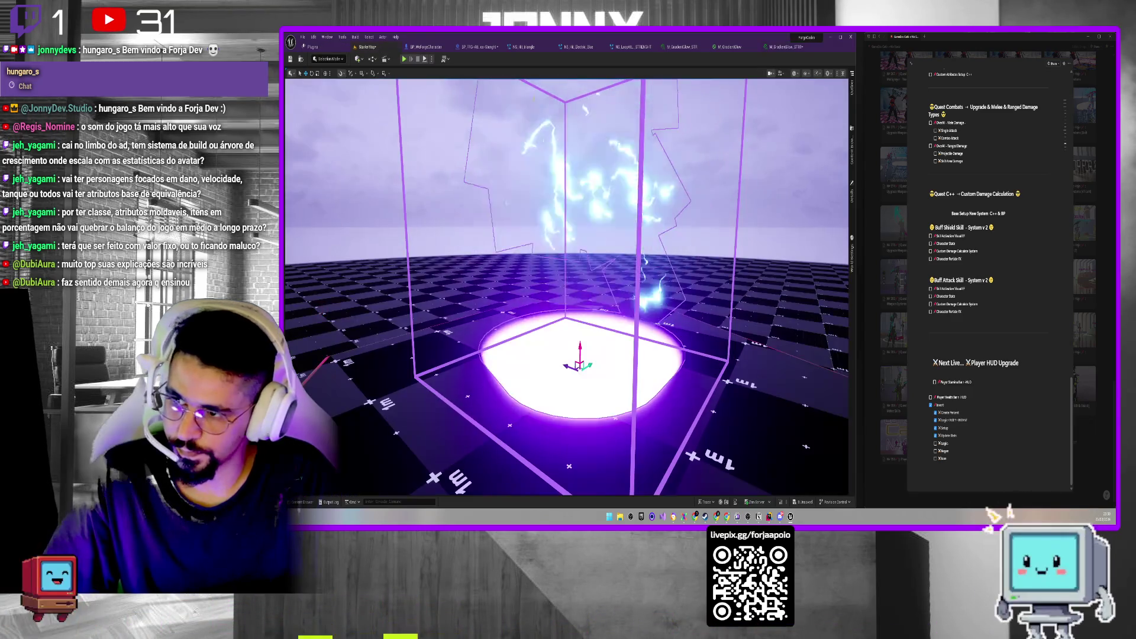
Frame and orbit the Strength pad in StarterMap to check its cyan glow, then reopen its blueprint
{"action": "left_click", "coordinate": [427, 47]}
{"action": "left_click", "coordinate": [479, 47]}
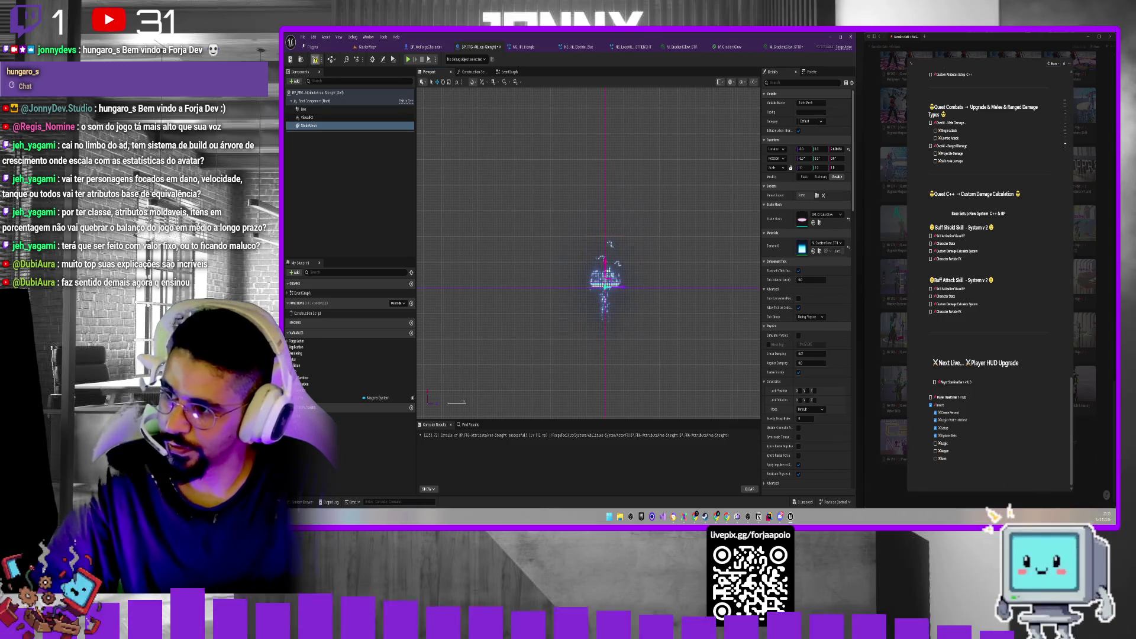
{"action": "left_click", "coordinate": [367, 47]}
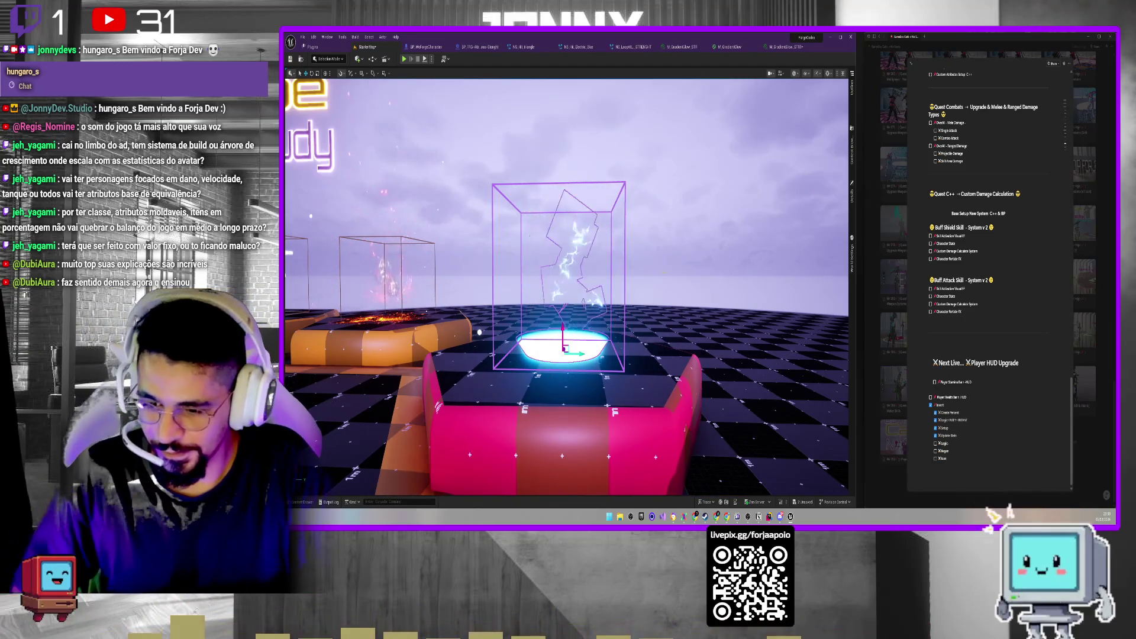
{"action": "key", "text": "s"}
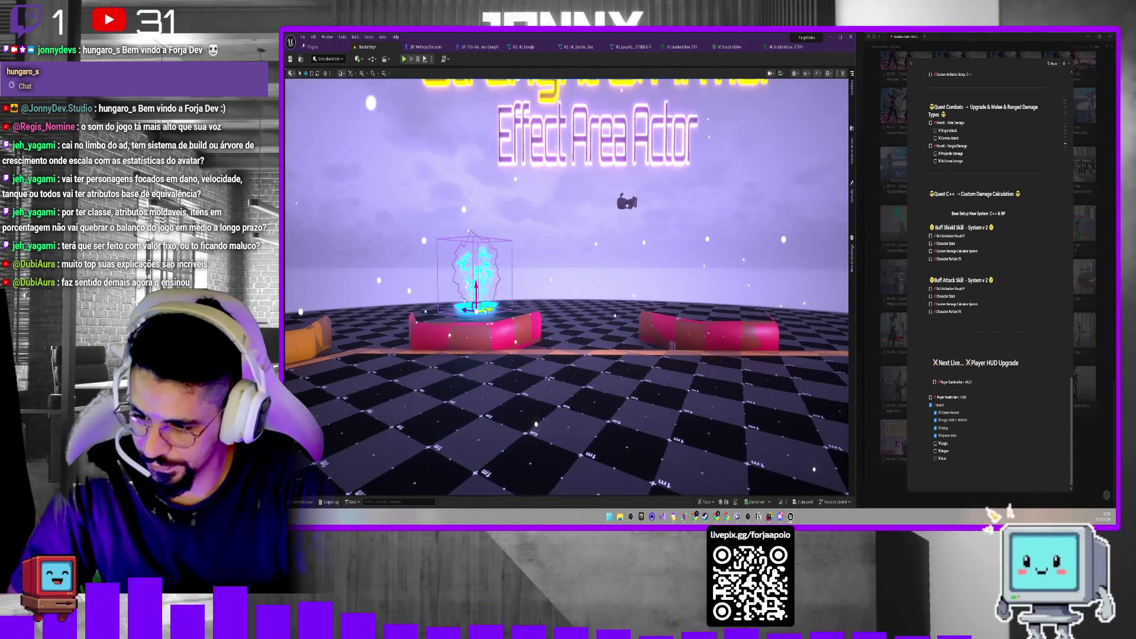
{"action": "key", "text": "f"}
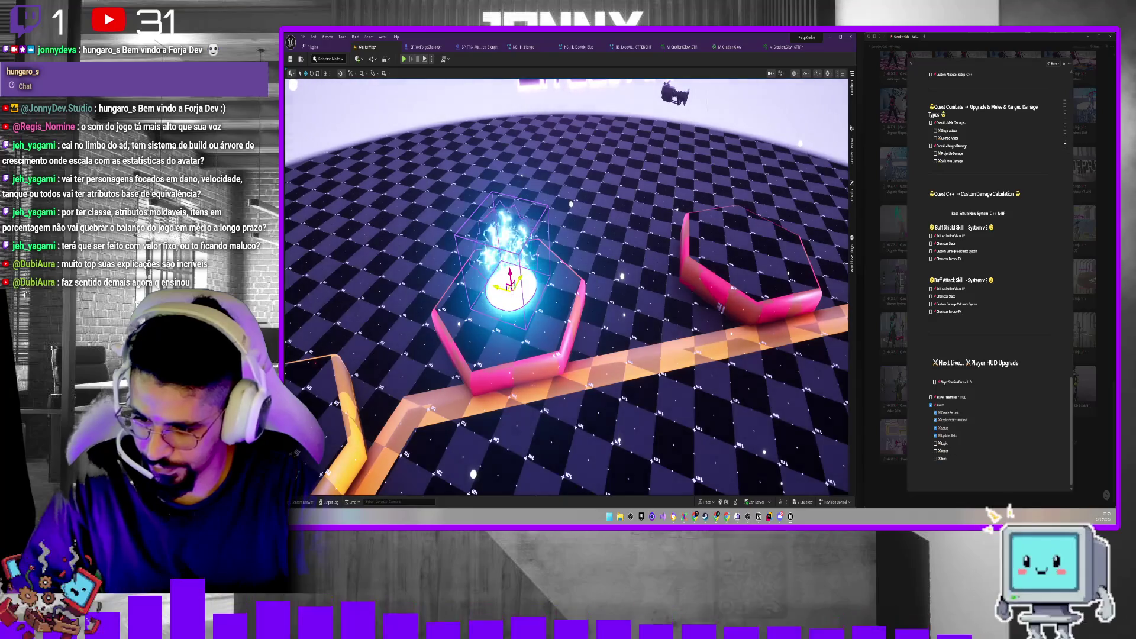
{"action": "left_click_drag", "start_coordinate": [508, 288], "coordinate": [574, 290]}
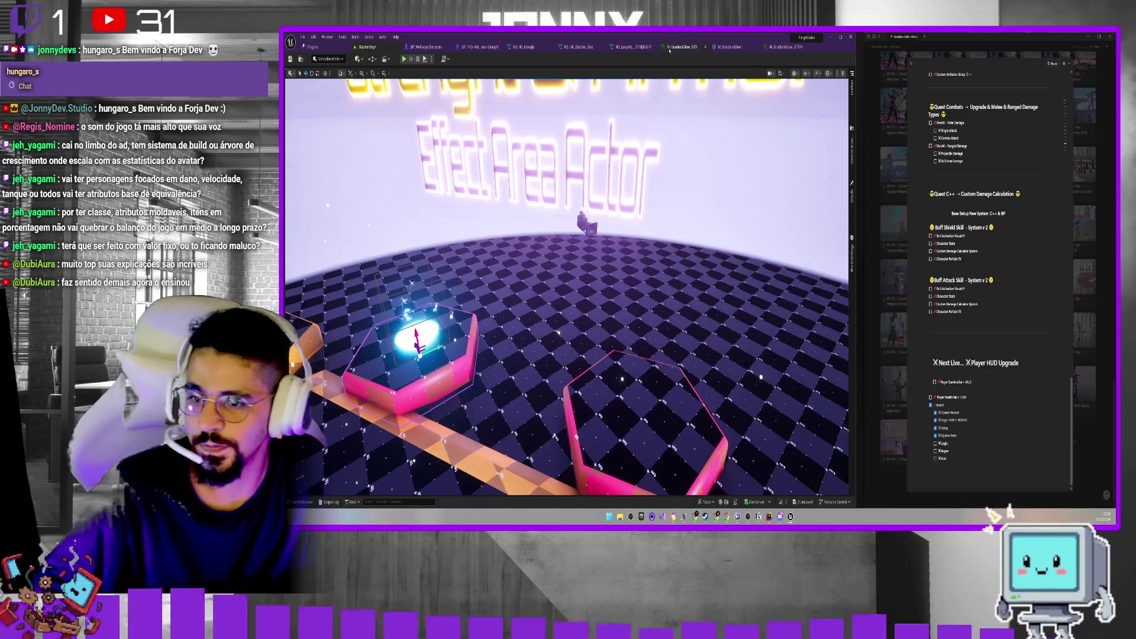
{"action": "left_click", "coordinate": [499, 47]}
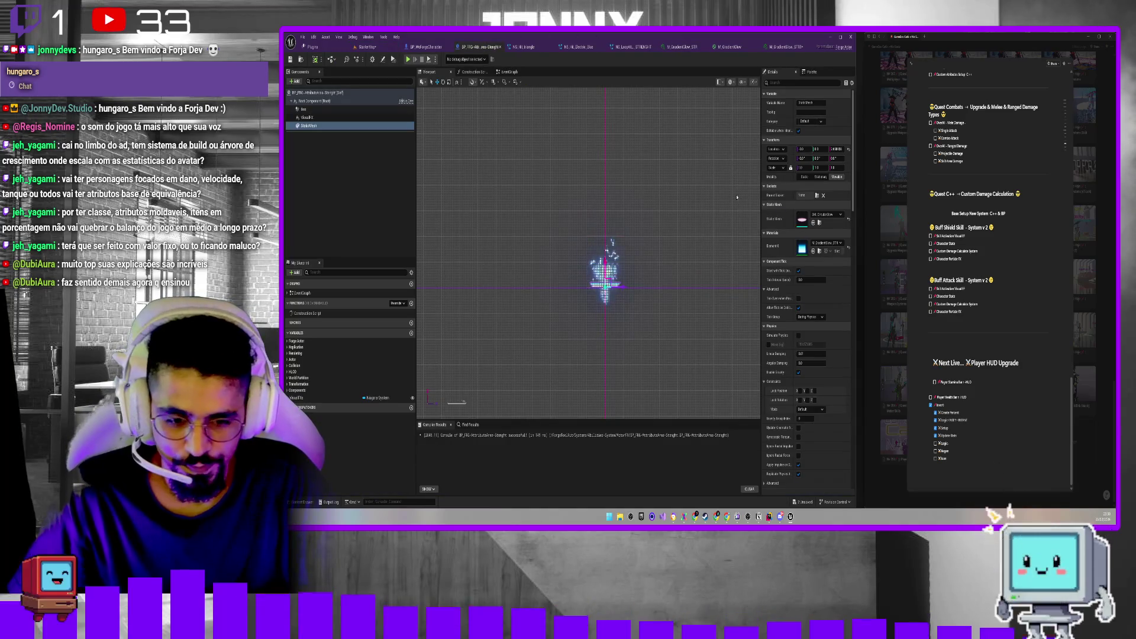
From the EventGraph's Gameplay Effect variable, duplicate its assigned effect as GE_OverTime and open it
{"action": "left_click", "coordinate": [475, 74]}
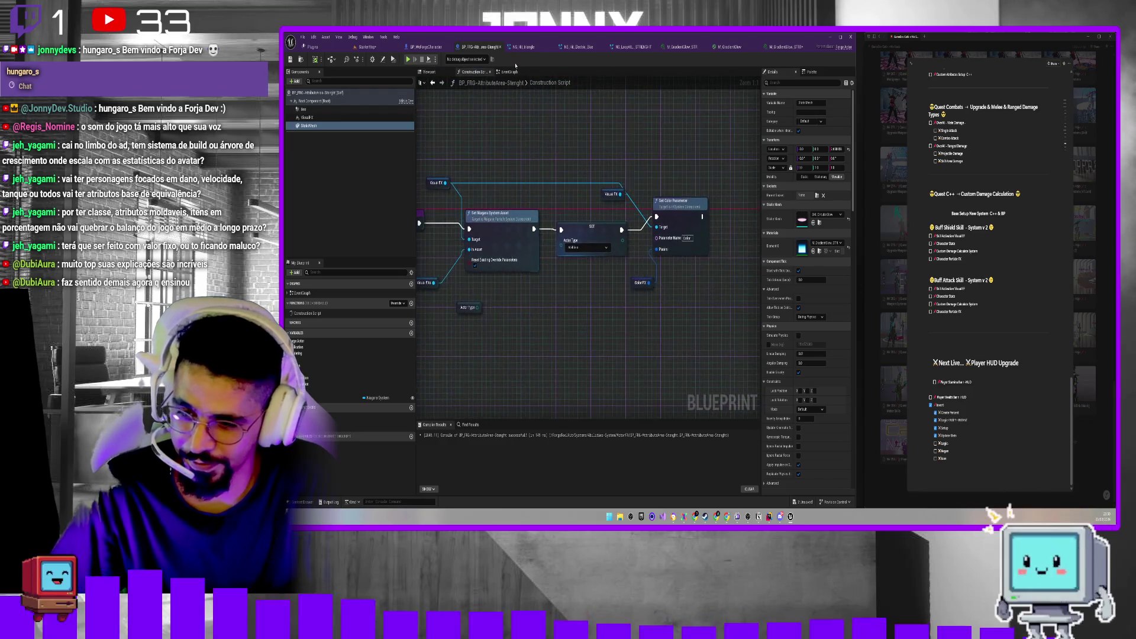
{"action": "left_click", "coordinate": [508, 73]}
{"action": "left_click", "coordinate": [475, 73]}
{"action": "left_click", "coordinate": [512, 72]}
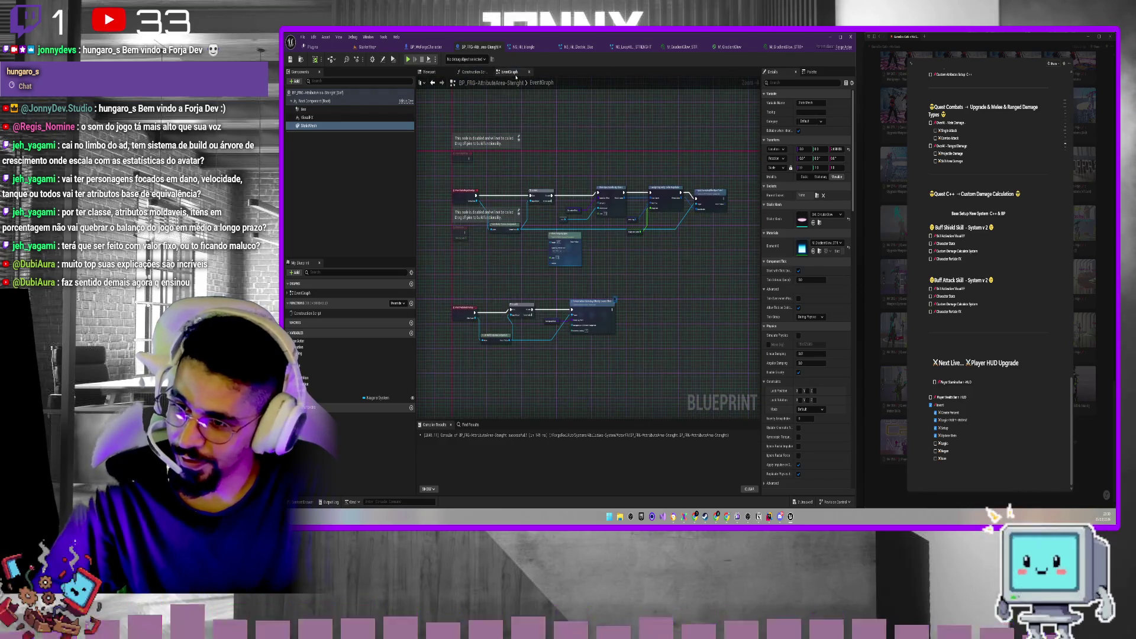
{"action": "left_click_drag", "start_coordinate": [657, 318], "coordinate": [665, 324]}
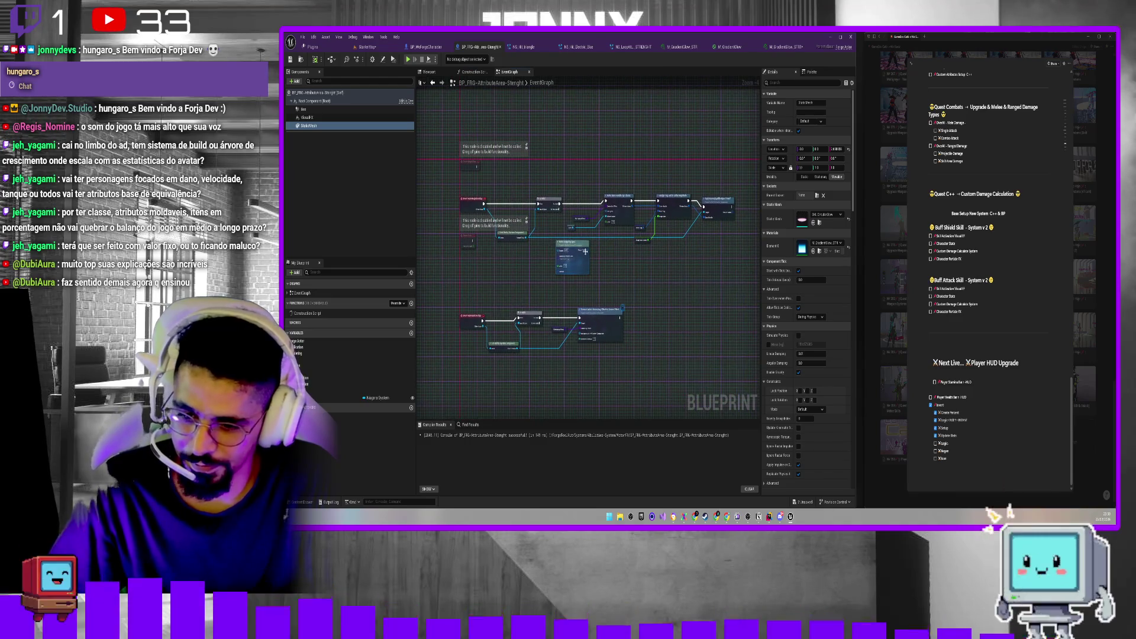
{"action": "left_click", "coordinate": [579, 221]}
{"action": "left_click_drag", "start_coordinate": [662, 286], "coordinate": [604, 282]}
{"action": "left_click", "coordinate": [833, 223]}
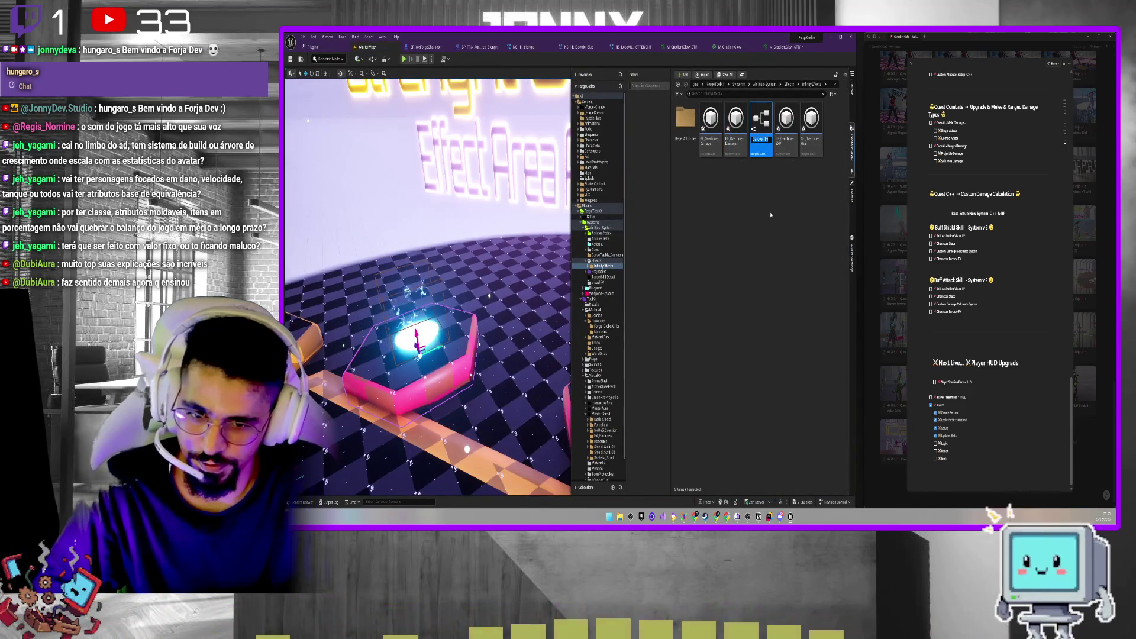
{"action": "type", "text": "GE_OverTime"}
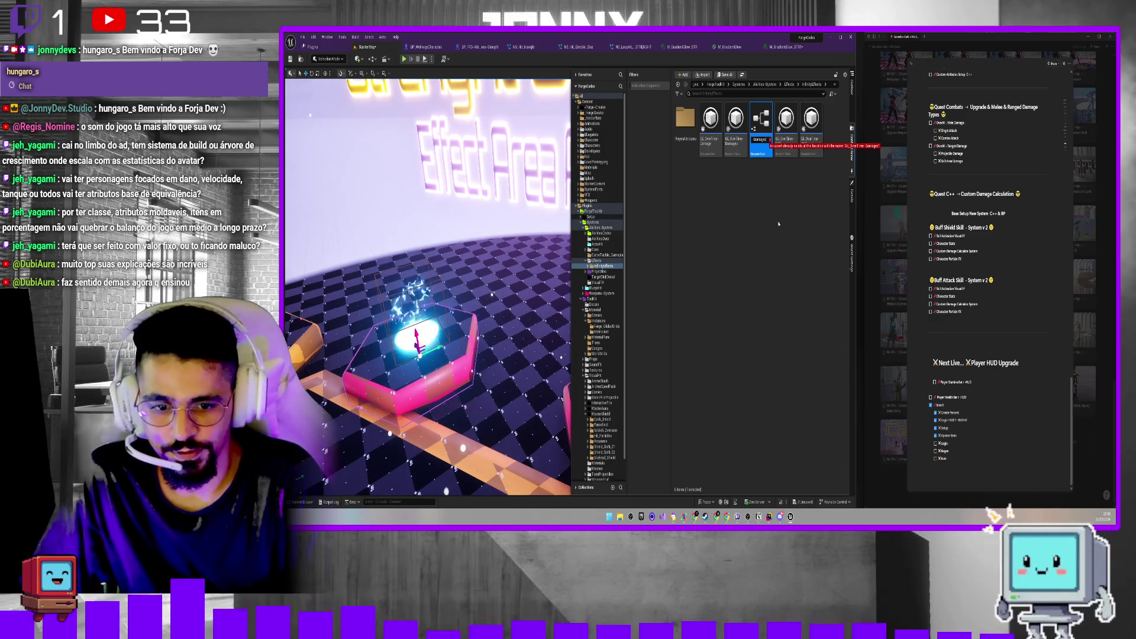
{"action": "key", "text": "Return"}
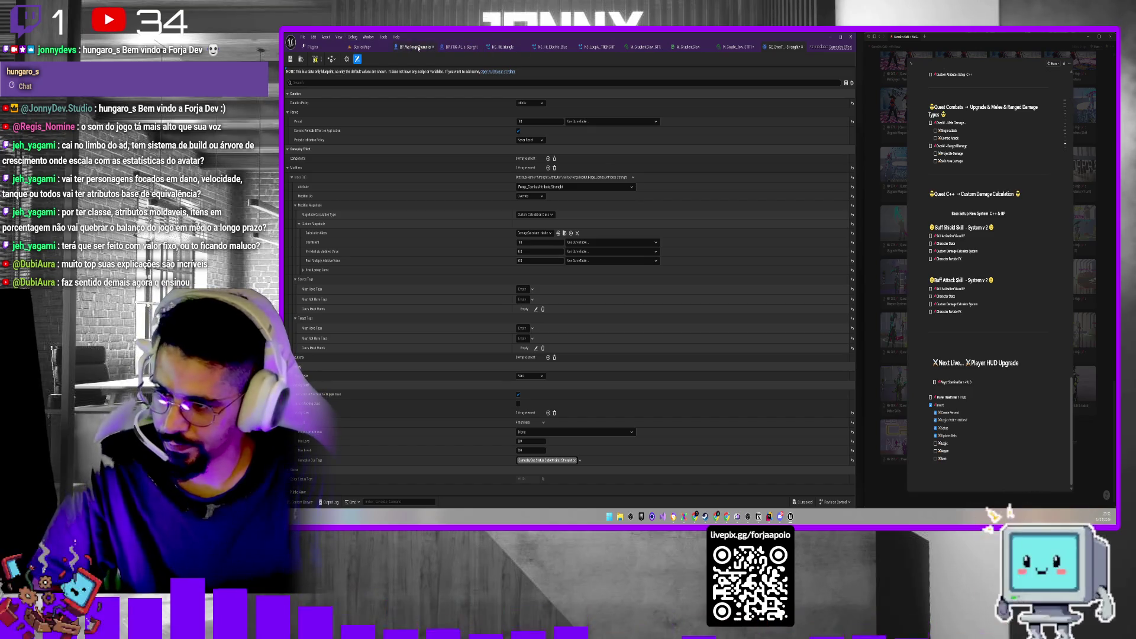
Set the Gameplay Effect variable's default value to GE_OverTime and check the Data Tag variable
{"action": "left_click", "coordinate": [466, 47]}
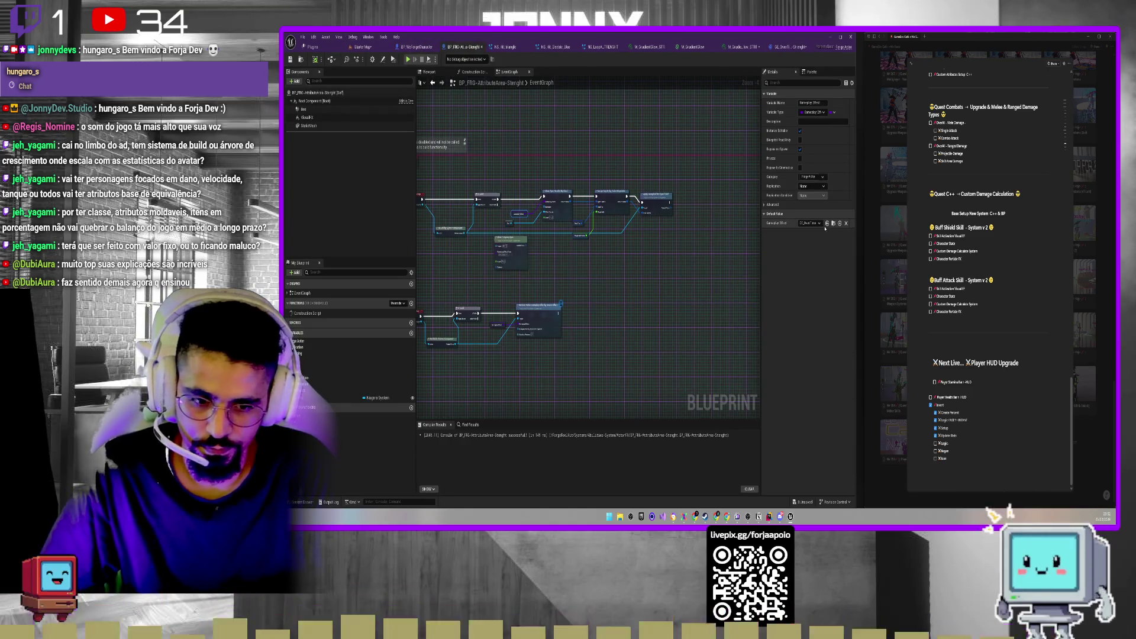
{"action": "left_click", "coordinate": [810, 224]}
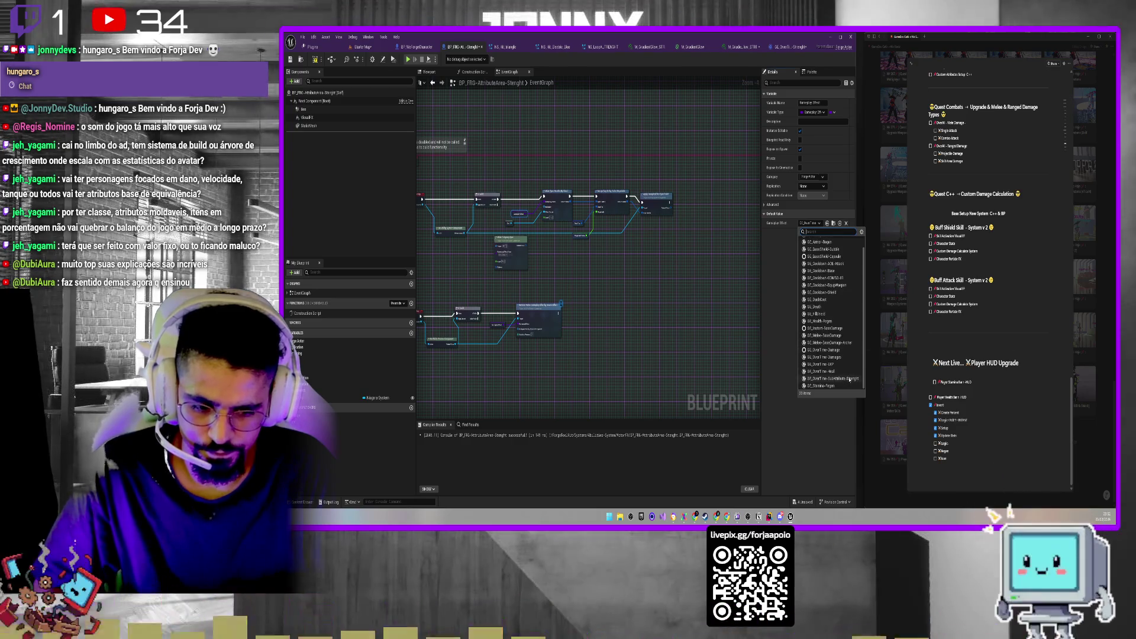
{"action": "left_click", "coordinate": [846, 374]}
{"action": "left_click", "coordinate": [686, 159]}
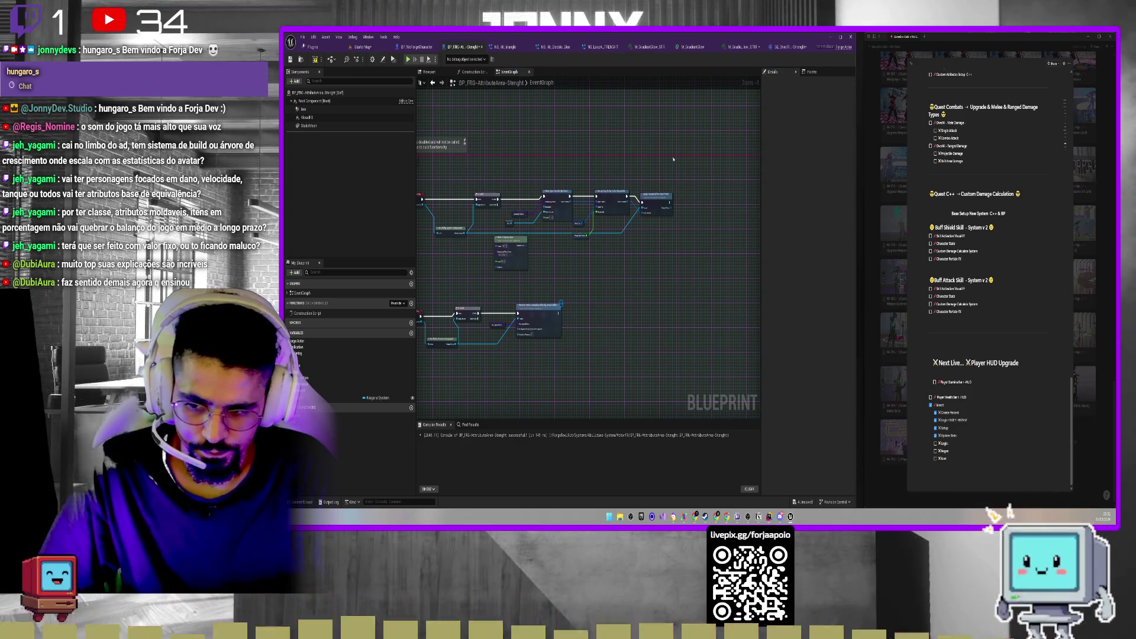
{"action": "scroll", "coordinate": [640, 172], "scroll_direction": "up", "scroll_amount": 1}
{"action": "left_click", "coordinate": [600, 218]}
{"action": "scroll", "coordinate": [601, 218], "scroll_direction": "down", "scroll_amount": 1}
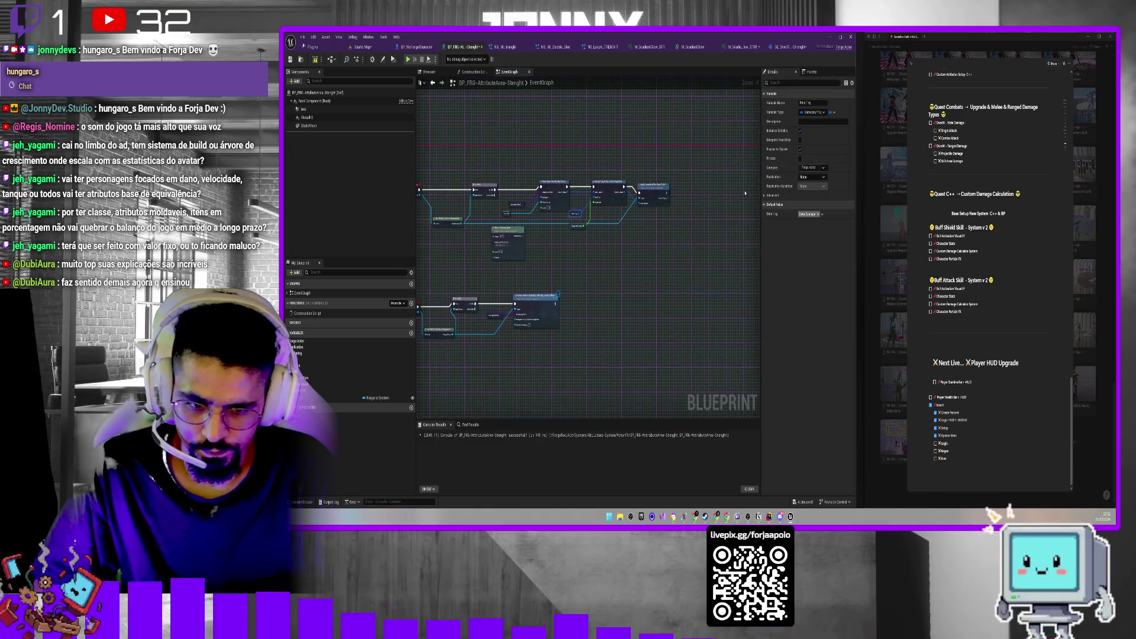
{"action": "scroll", "coordinate": [680, 255], "scroll_direction": "up", "scroll_amount": 2}
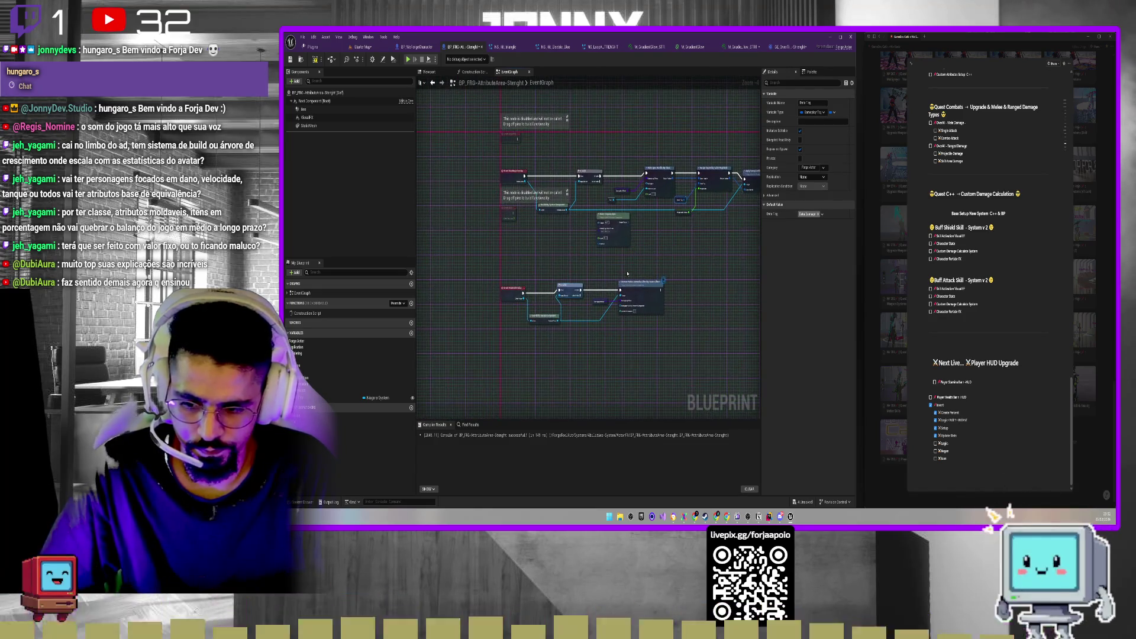
{"action": "left_click", "coordinate": [596, 303]}
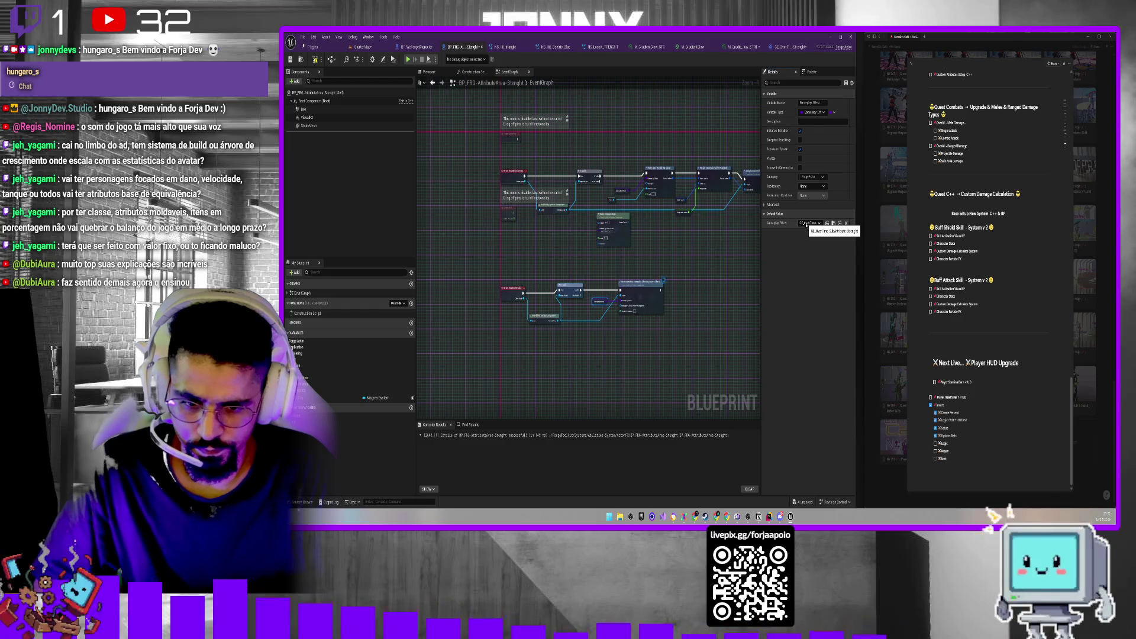
{"action": "scroll", "coordinate": [624, 253], "scroll_direction": "up", "scroll_amount": 3}
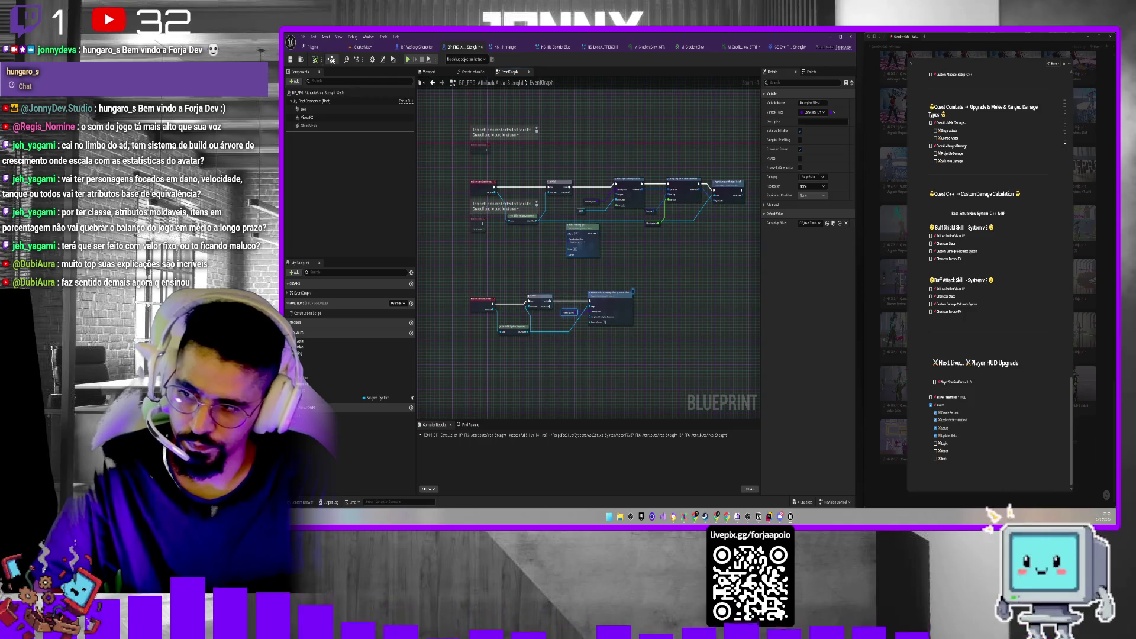
{"action": "left_click", "coordinate": [362, 47]}
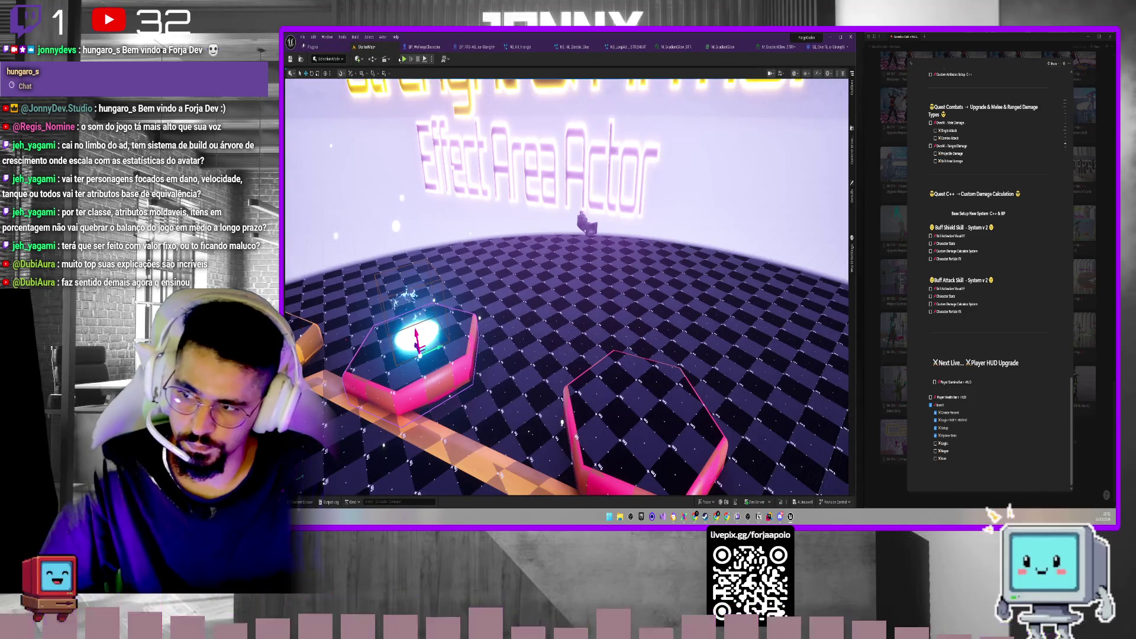
Play the level, walk the character onto the cyan Strength pad, then stop the session
{"action": "left_click", "coordinate": [405, 60]}
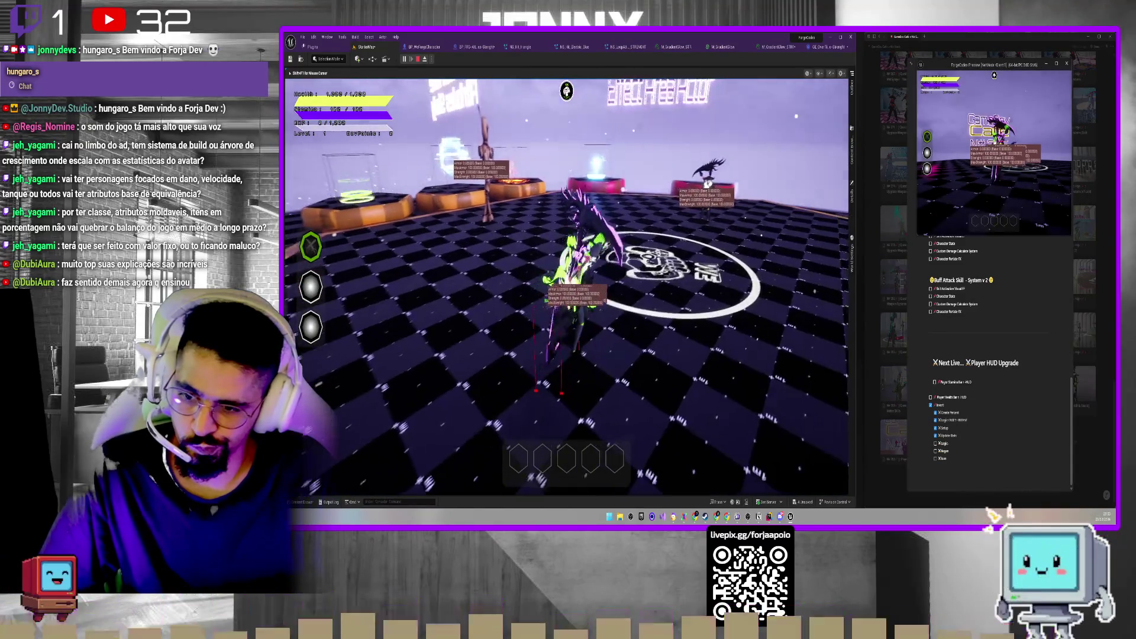
{"action": "key", "text": "w"}
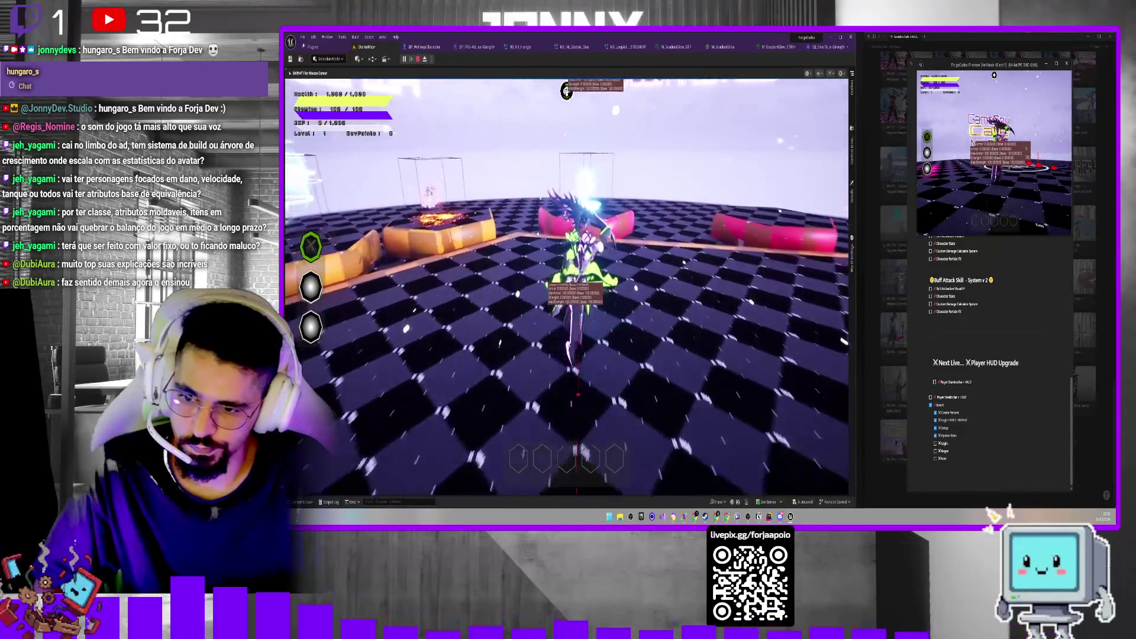
{"action": "key", "text": "w"}
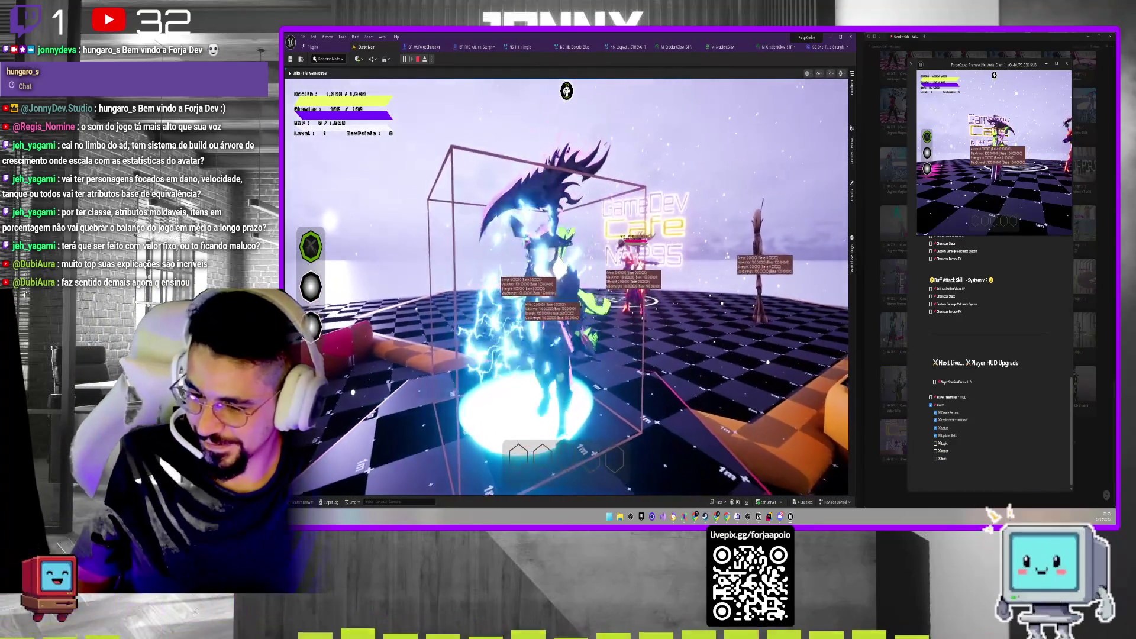
{"action": "key", "text": "Escape"}
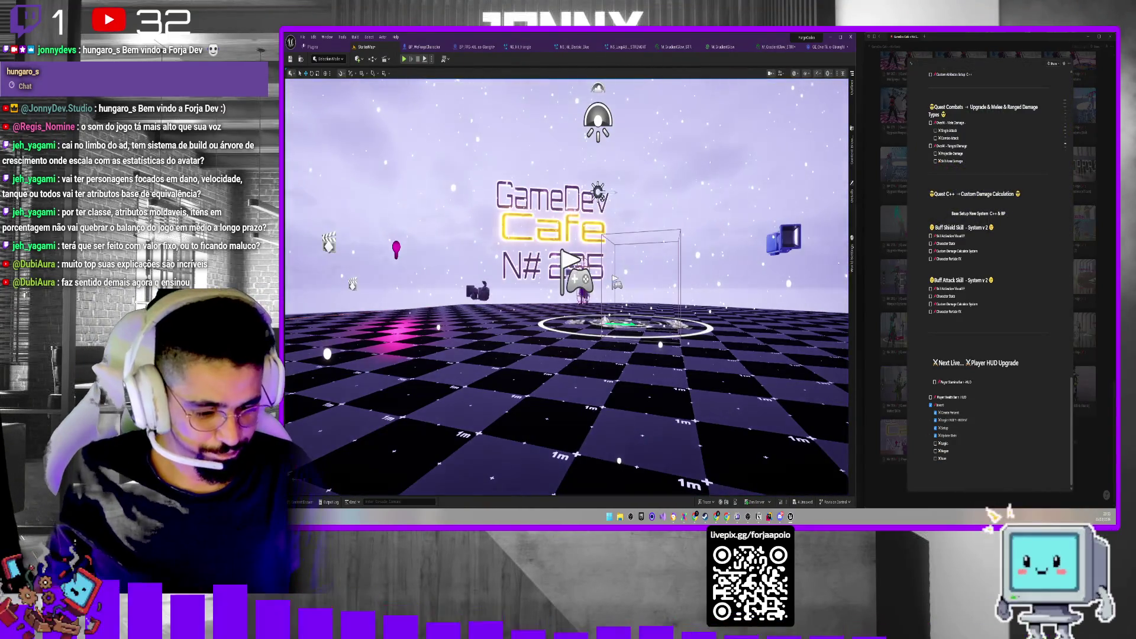
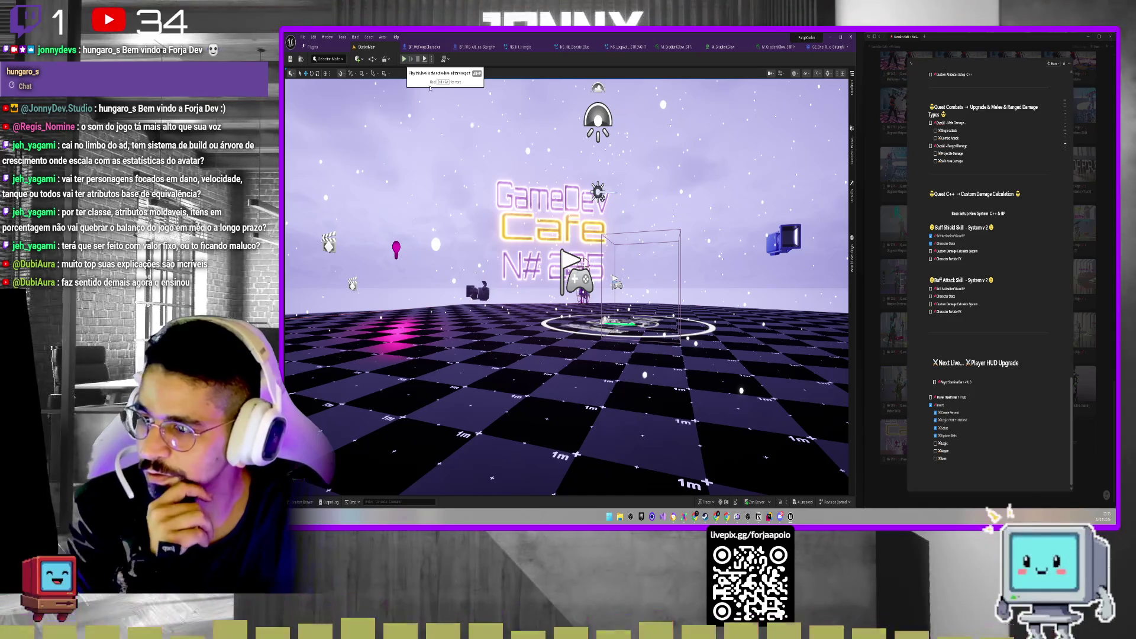
Play-test the level twice, stopping each run with Escape
{"action": "left_click", "coordinate": [404, 60]}
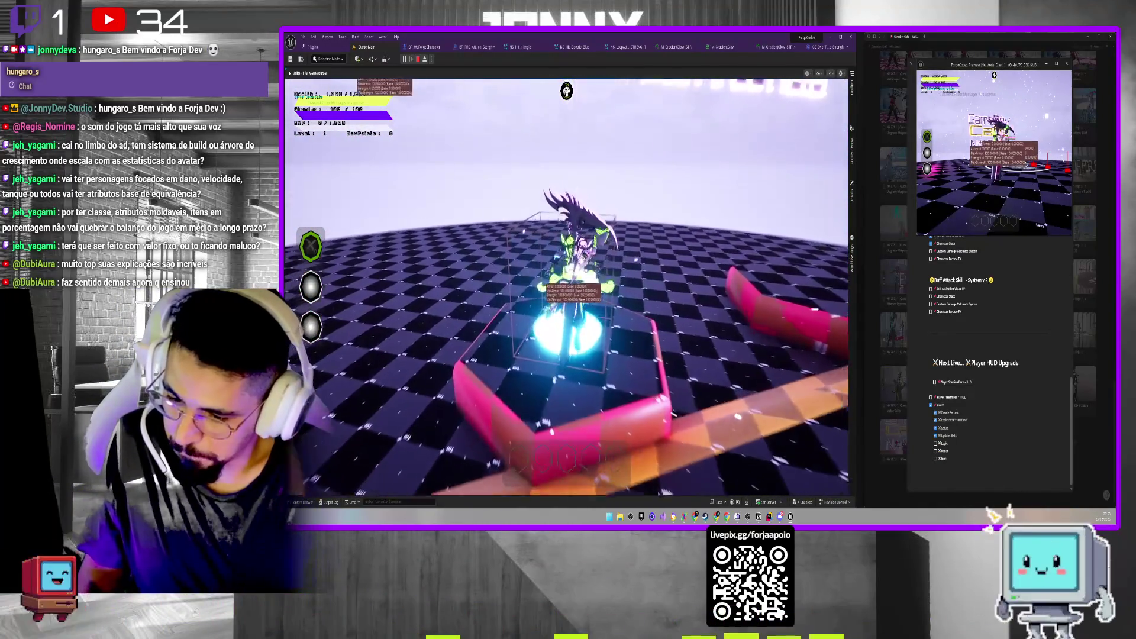
{"action": "key", "text": "Escape"}
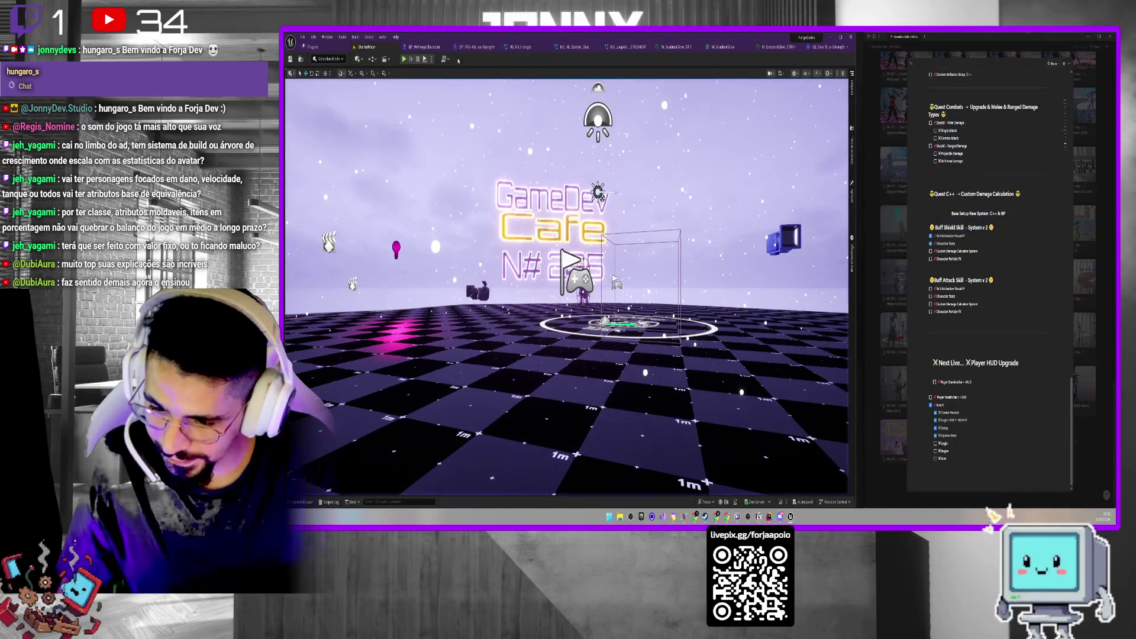
{"action": "left_click", "coordinate": [404, 60]}
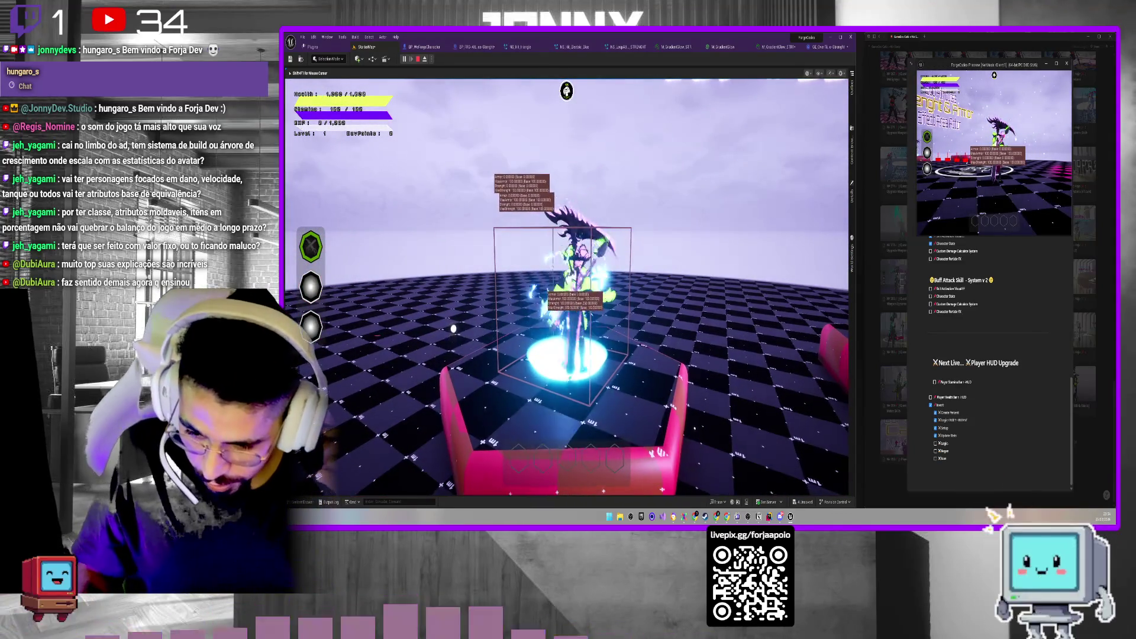
{"action": "key", "text": "Escape"}
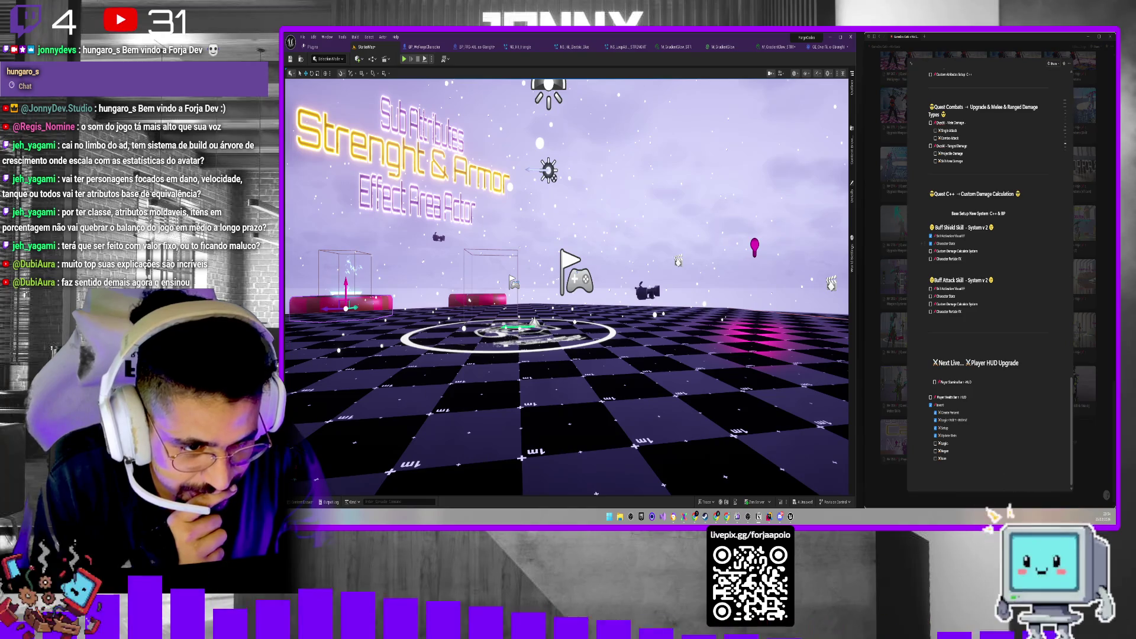
Review the notes checklist, highlighting Quest Combats and the Buff Shield and Buff Attack tasks
{"action": "scroll", "coordinate": [1000, 266], "scroll_direction": "up", "scroll_amount": 1}
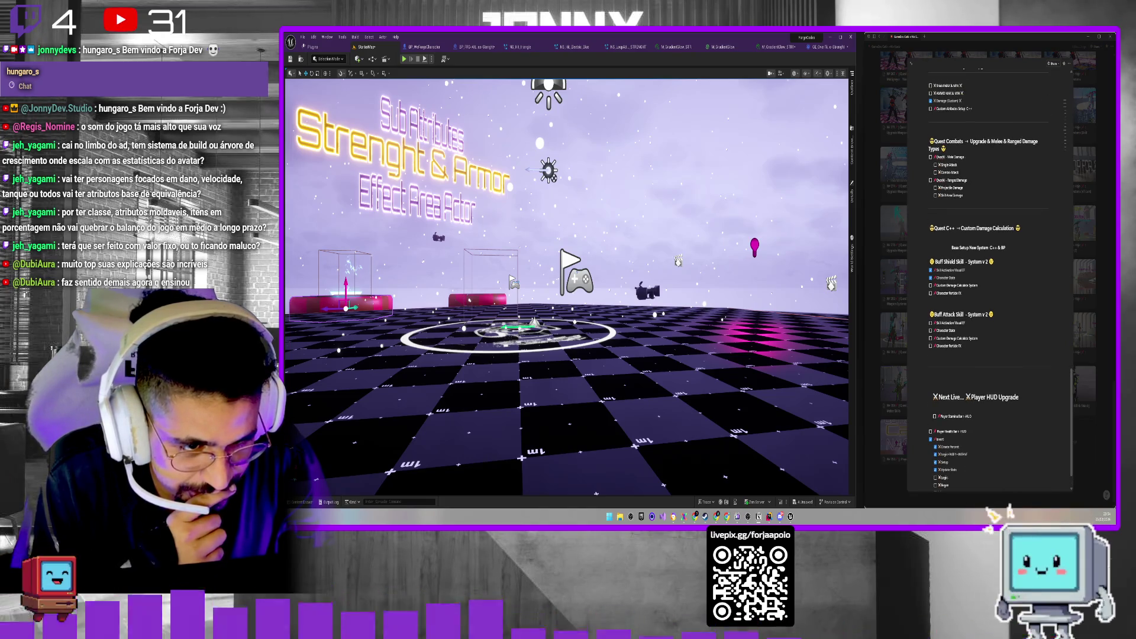
{"action": "scroll", "coordinate": [1001, 266], "scroll_direction": "up", "scroll_amount": 1}
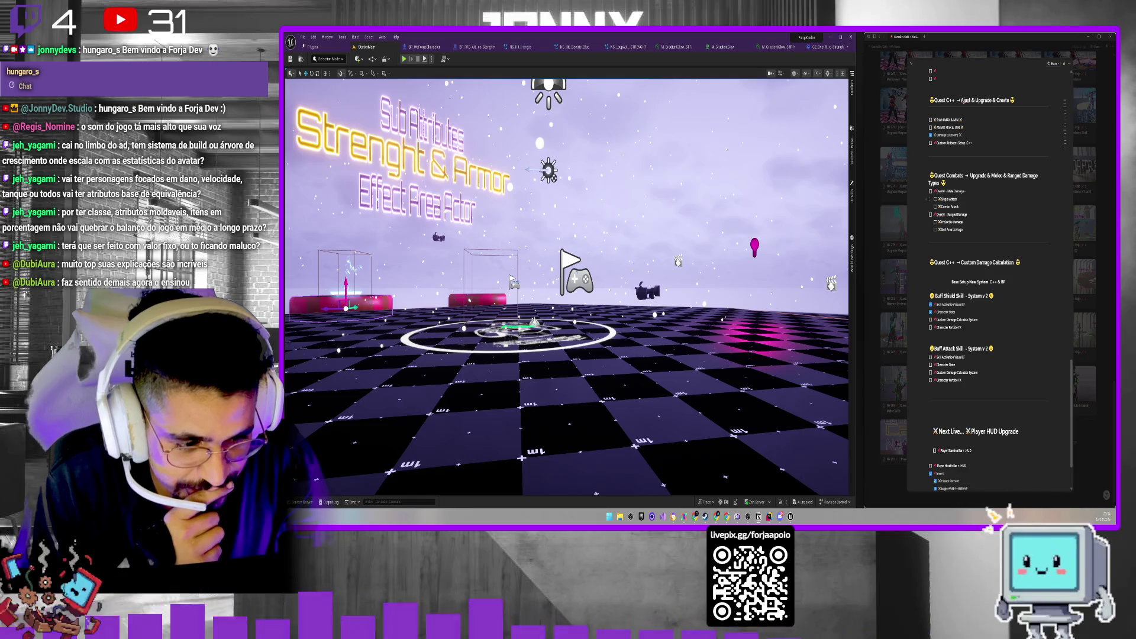
{"action": "scroll", "coordinate": [1000, 266], "scroll_direction": "up", "scroll_amount": 3}
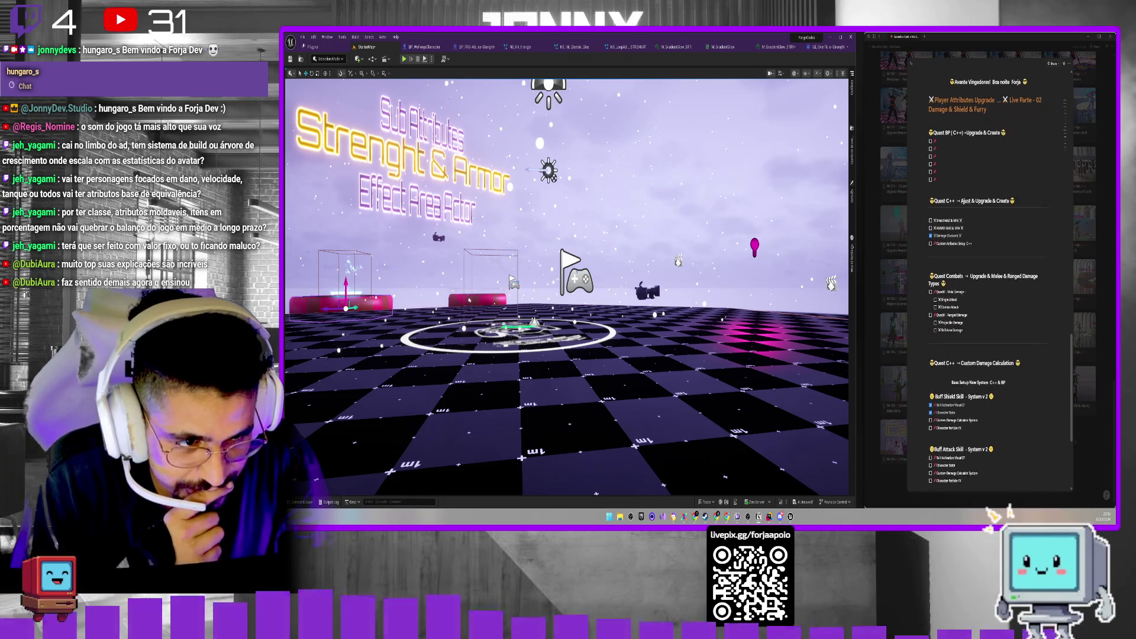
{"action": "scroll", "coordinate": [1000, 266], "scroll_direction": "down", "scroll_amount": 3}
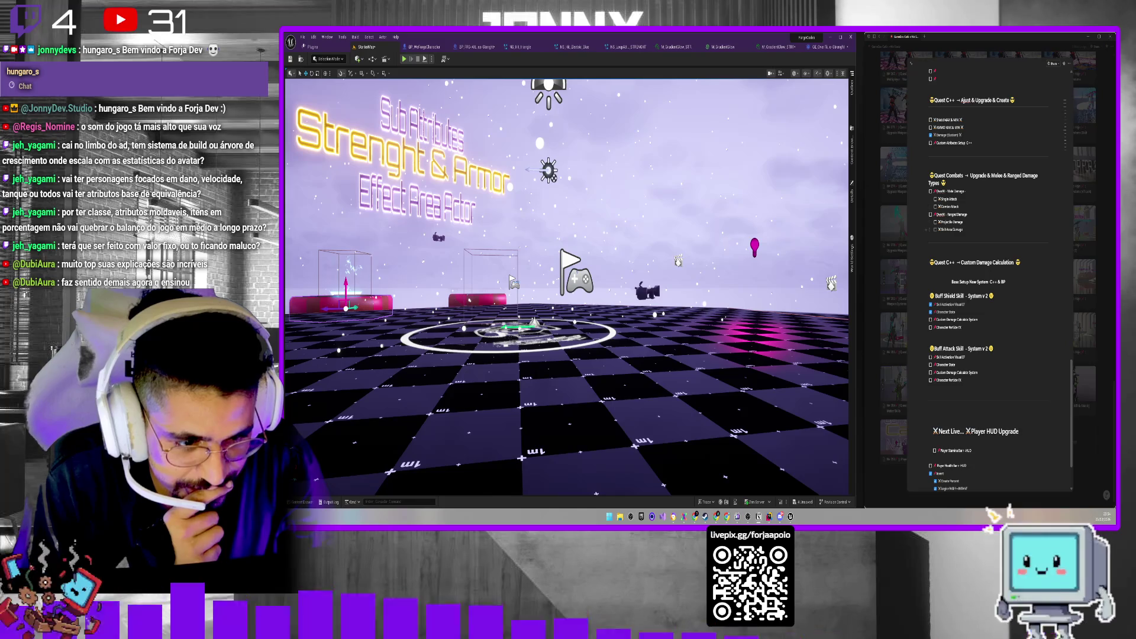
{"action": "mouse_move", "coordinate": [964, 230]}
{"action": "left_mouse_down"}
{"action": "mouse_move", "coordinate": [927, 176]}
{"action": "mouse_move", "coordinate": [926, 207]}
{"action": "left_mouse_up"}
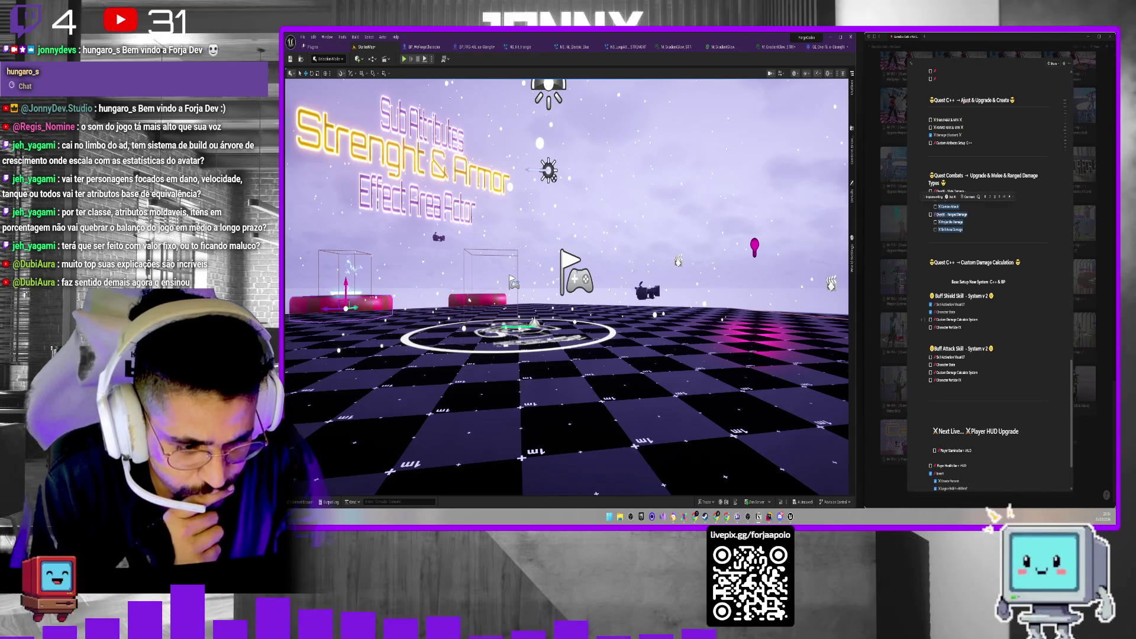
{"action": "scroll", "coordinate": [1000, 267], "scroll_direction": "down", "scroll_amount": 2}
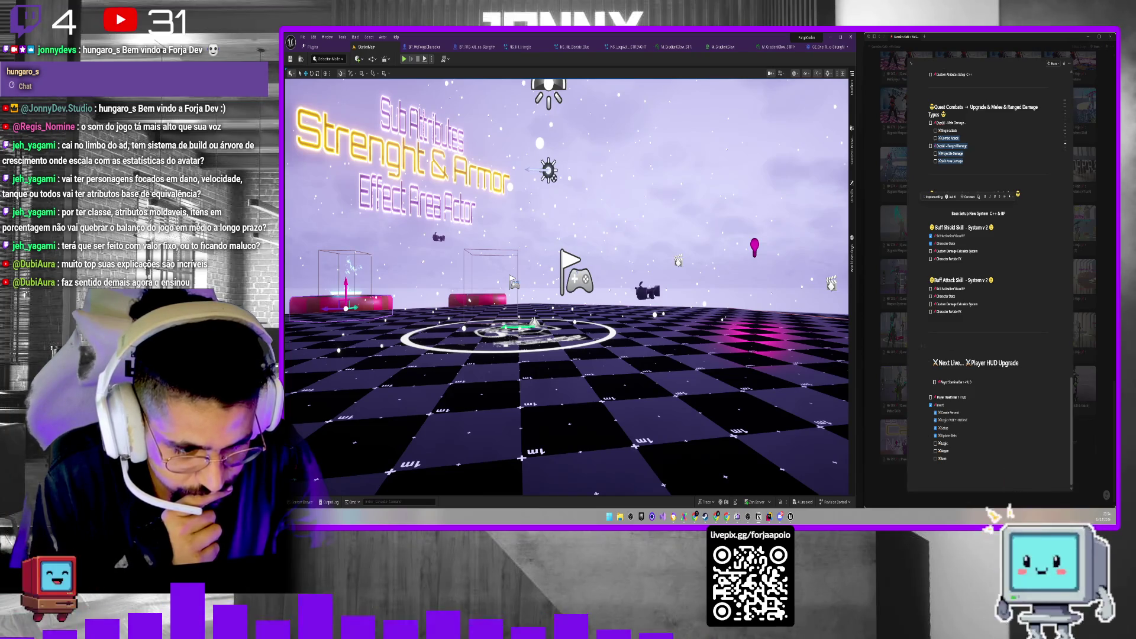
{"action": "left_click_drag", "start_coordinate": [923, 317], "coordinate": [924, 228]}
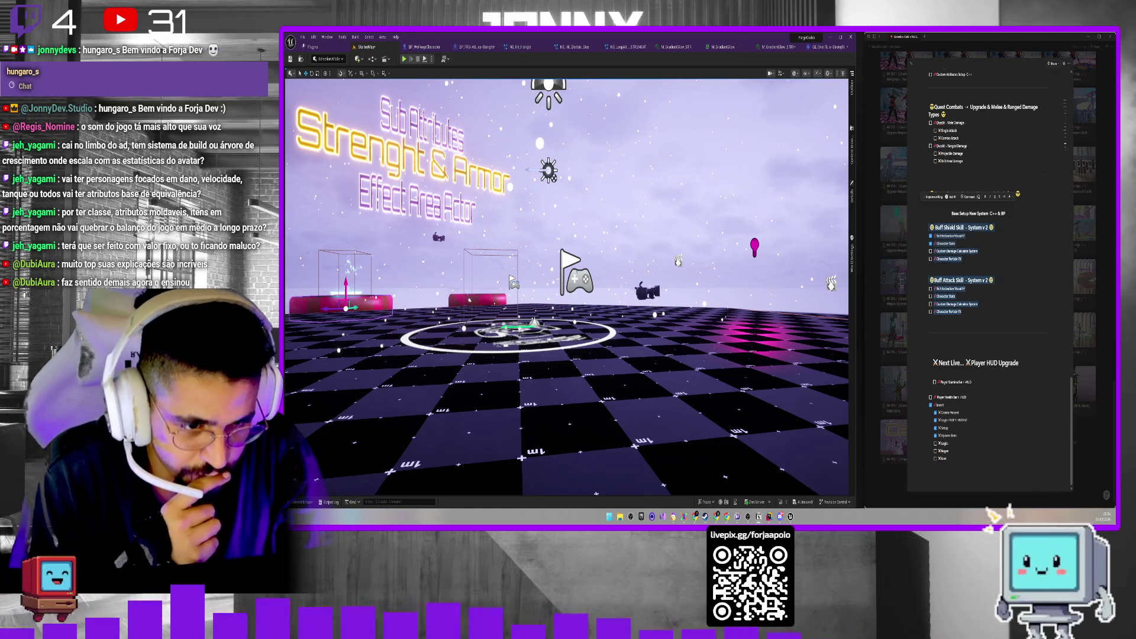
{"action": "scroll", "coordinate": [1000, 267], "scroll_direction": "up", "scroll_amount": 4}
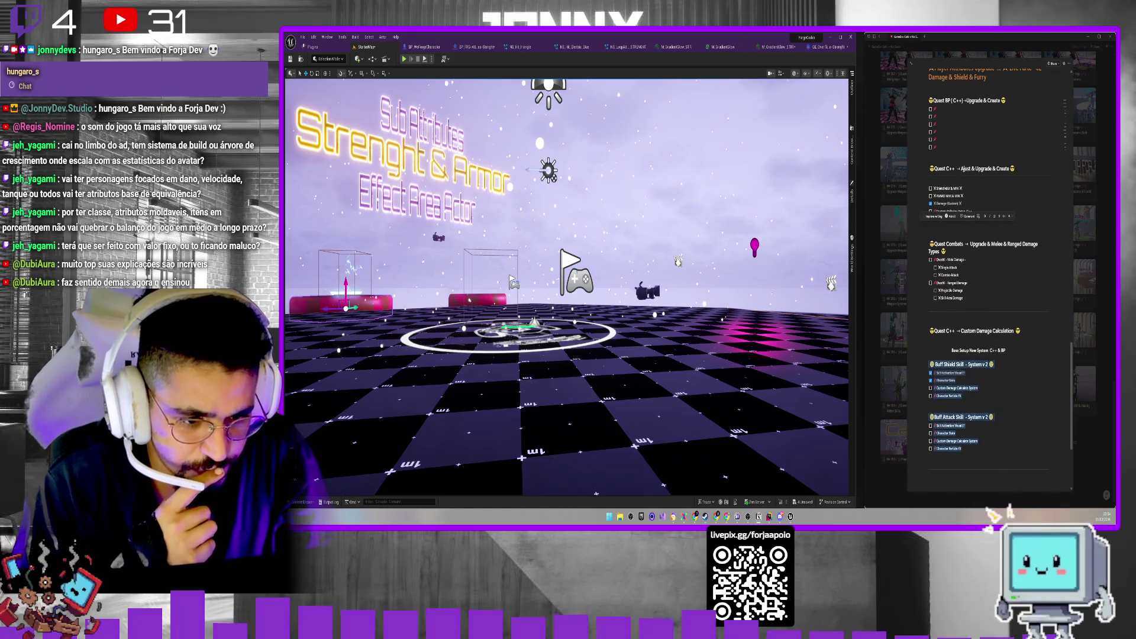
{"action": "scroll", "coordinate": [988, 278], "scroll_direction": "up", "scroll_amount": 2}
{"action": "scroll", "coordinate": [988, 278], "scroll_direction": "up", "scroll_amount": 5}
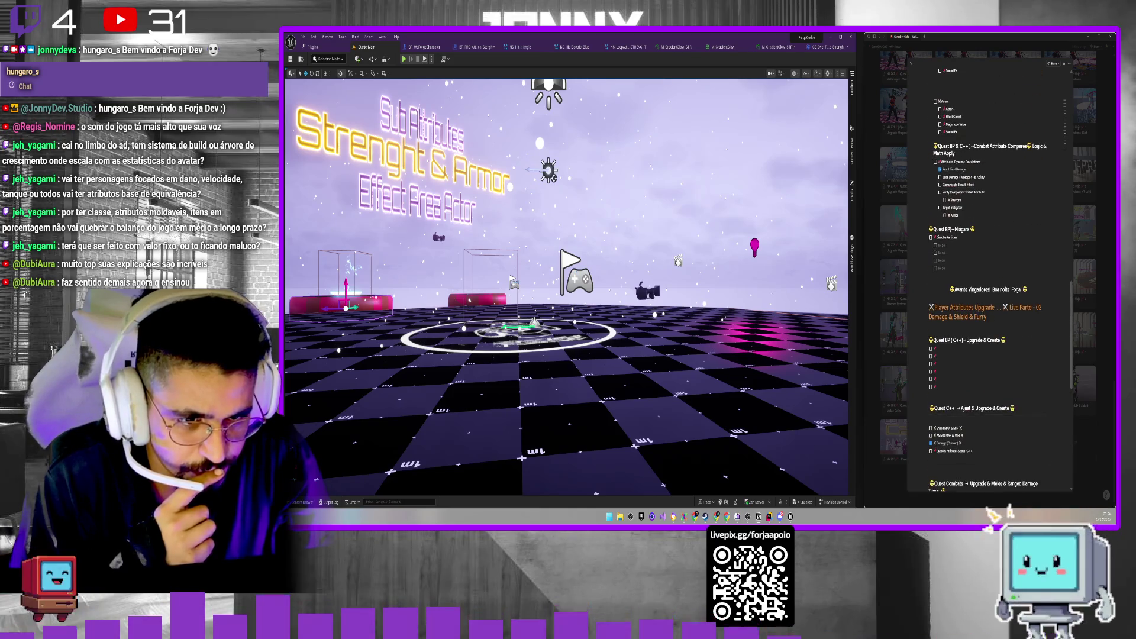
{"action": "scroll", "coordinate": [989, 278], "scroll_direction": "up", "scroll_amount": 5}
{"action": "scroll", "coordinate": [988, 278], "scroll_direction": "up", "scroll_amount": 3}
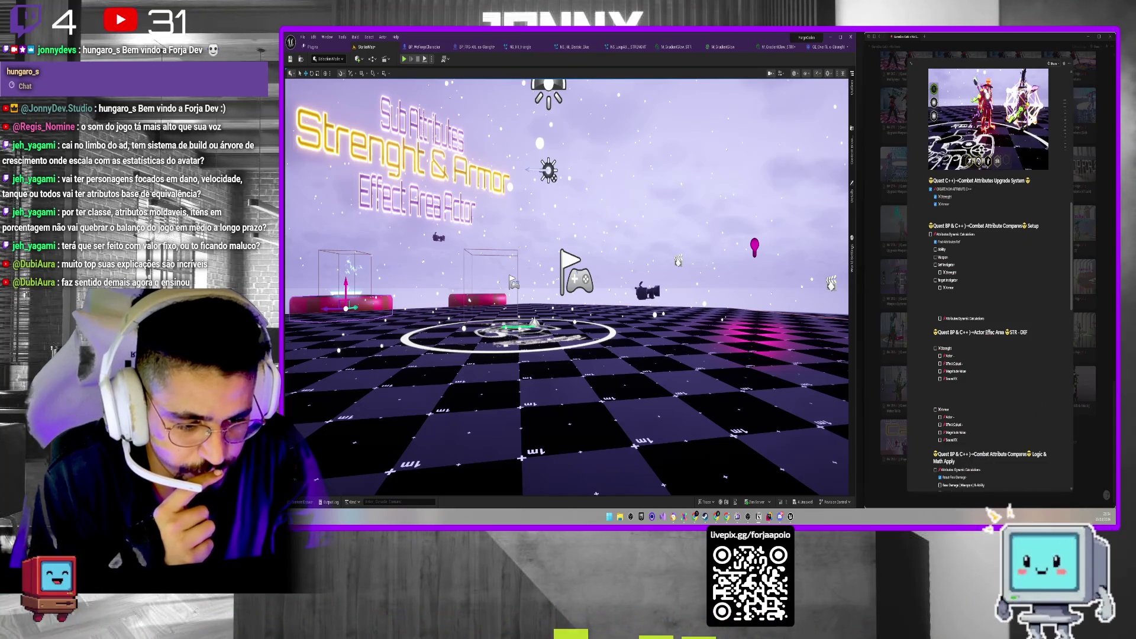
{"action": "scroll", "coordinate": [989, 279], "scroll_direction": "down", "scroll_amount": 2}
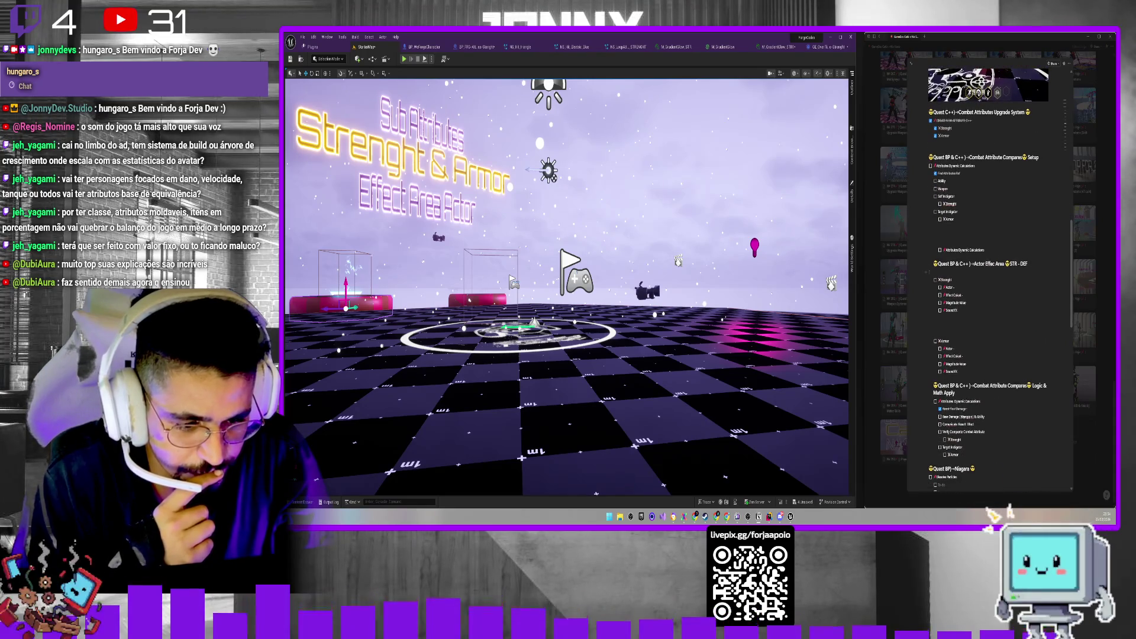
Check off Strength and its Actor subtask, add Visual FX lines for Strength and Armor, and open the Blueprint's Event Graph
{"action": "left_click", "coordinate": [936, 279]}
{"action": "left_click", "coordinate": [940, 287]}
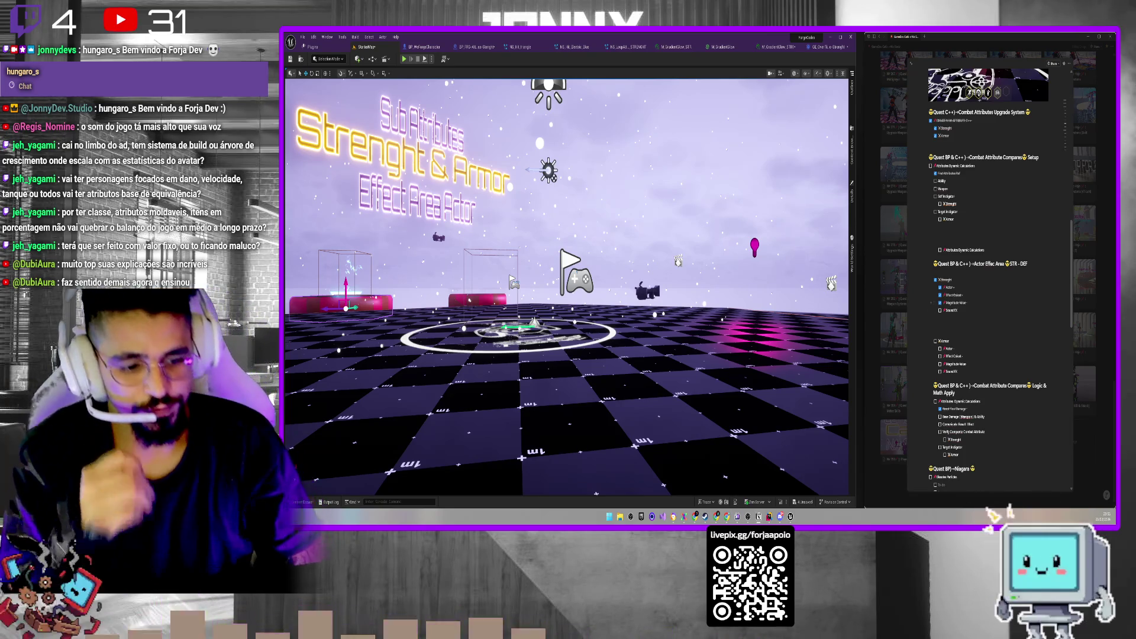
{"action": "key", "text": "Return"}
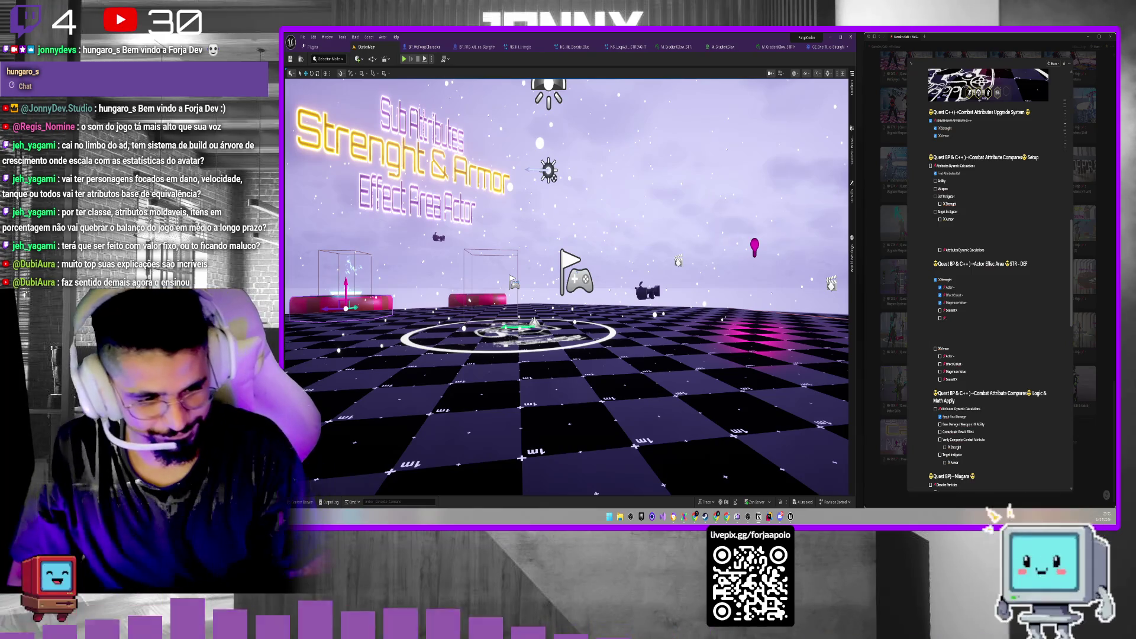
{"action": "type", "text": "sual"}
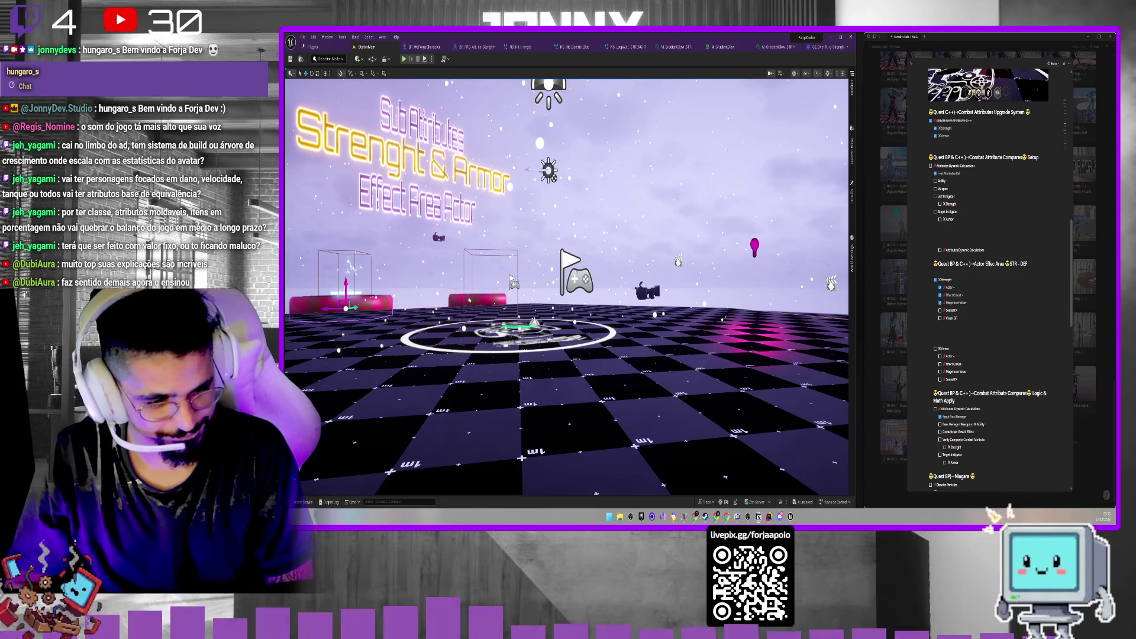
{"action": "type", "text": " FX"}
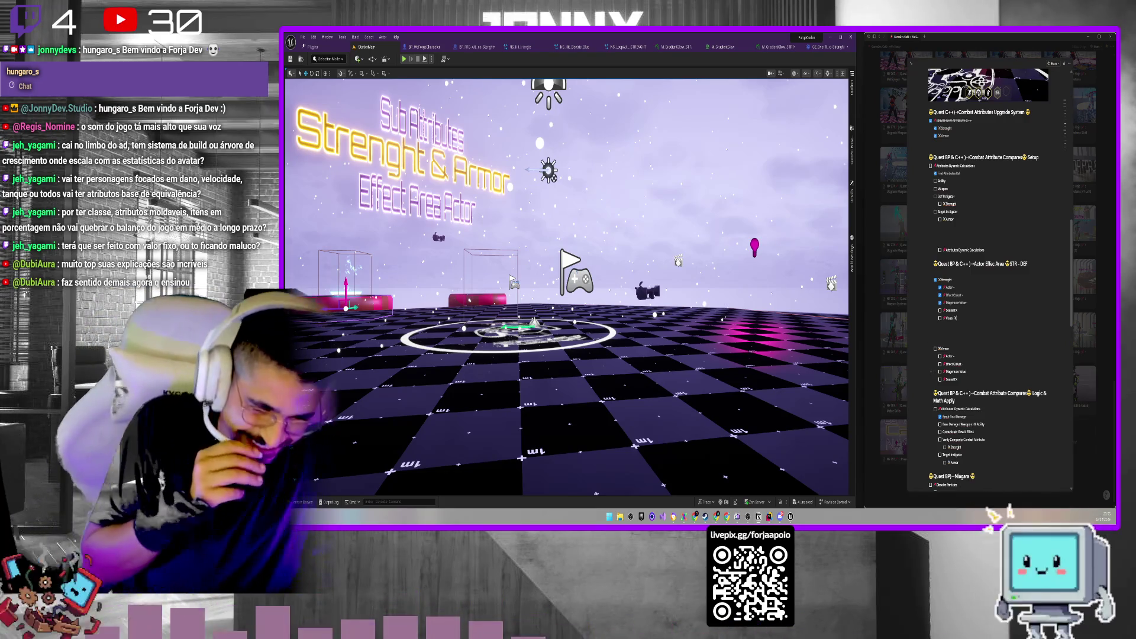
{"action": "key", "text": "Return"}
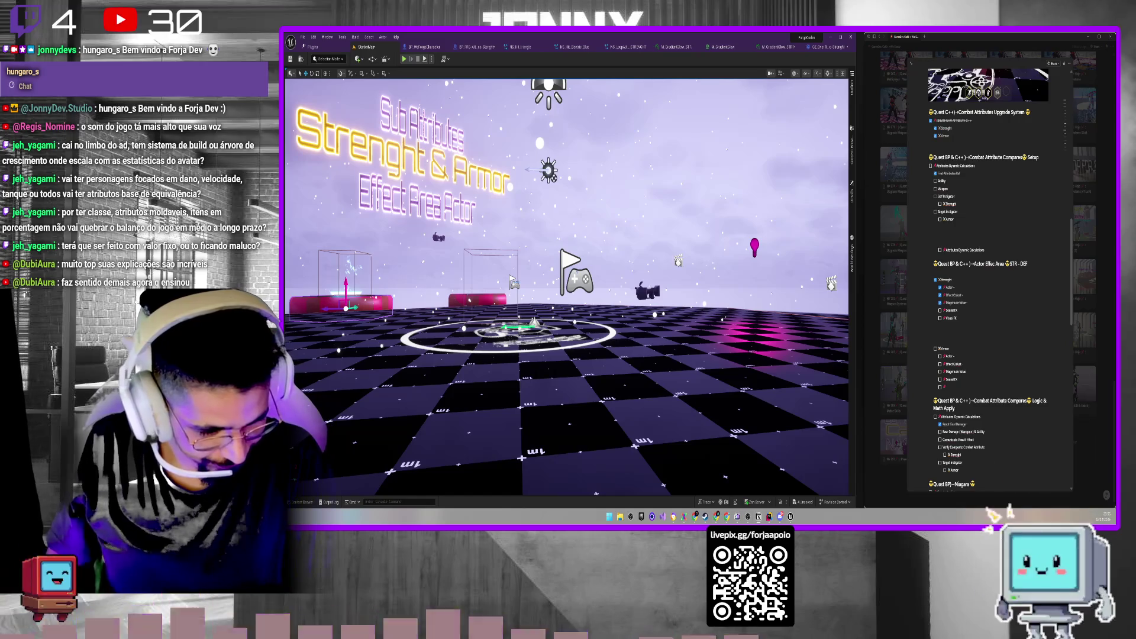
{"action": "type", "text": "sual FX"}
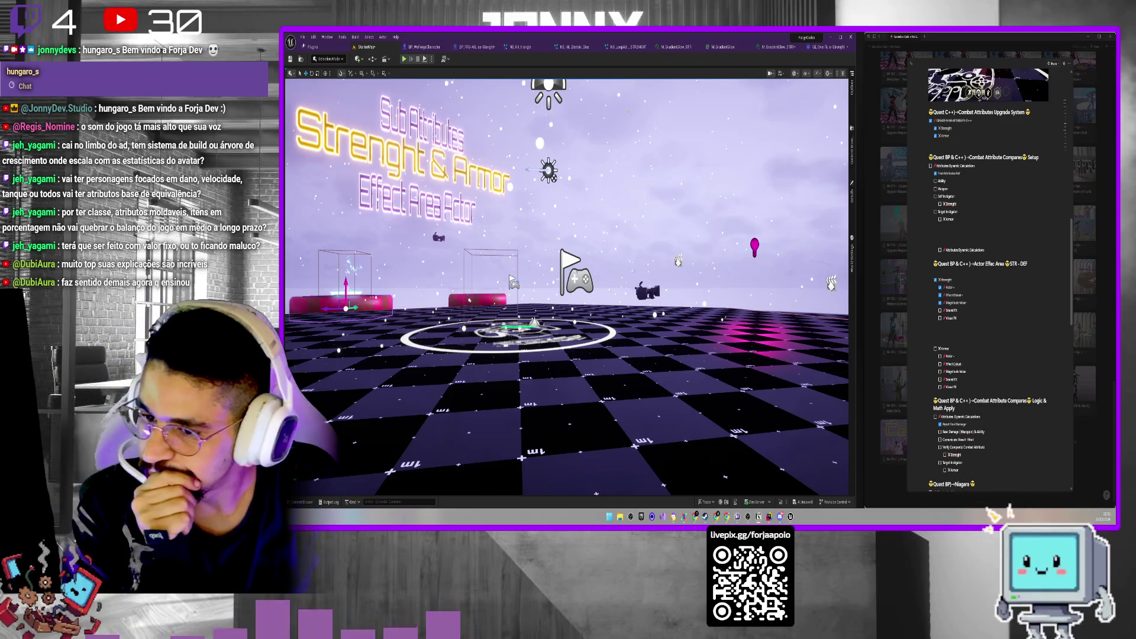
{"action": "left_click", "coordinate": [479, 46]}
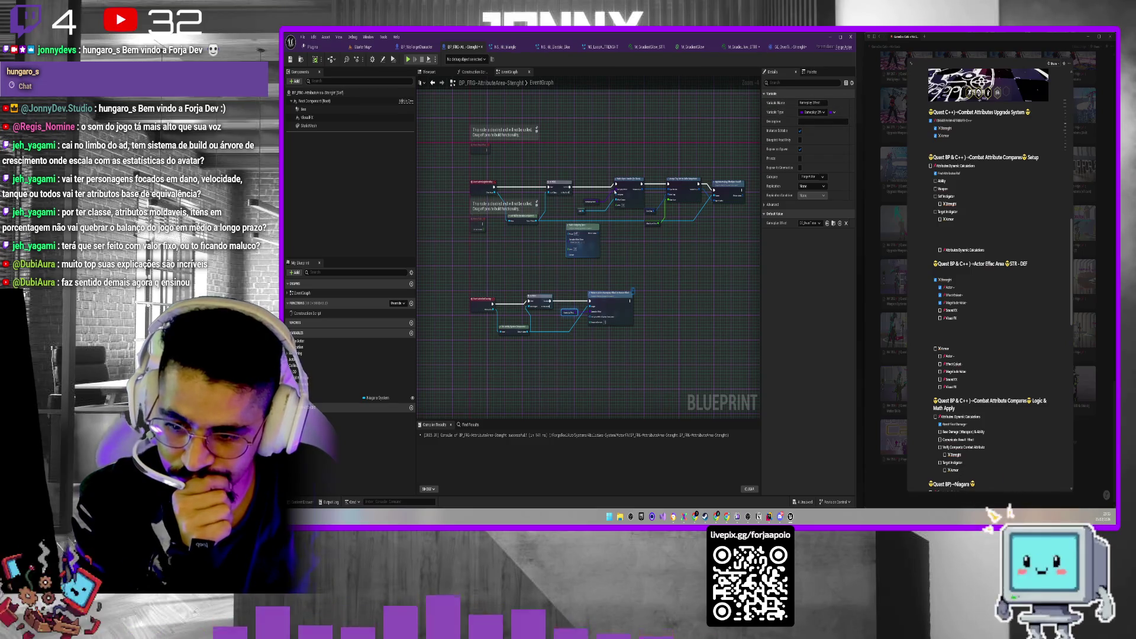
Open the GE_OverTime Strength gameplay effect and browse the Game gameplay cues folder
{"action": "left_click", "coordinate": [833, 223]}
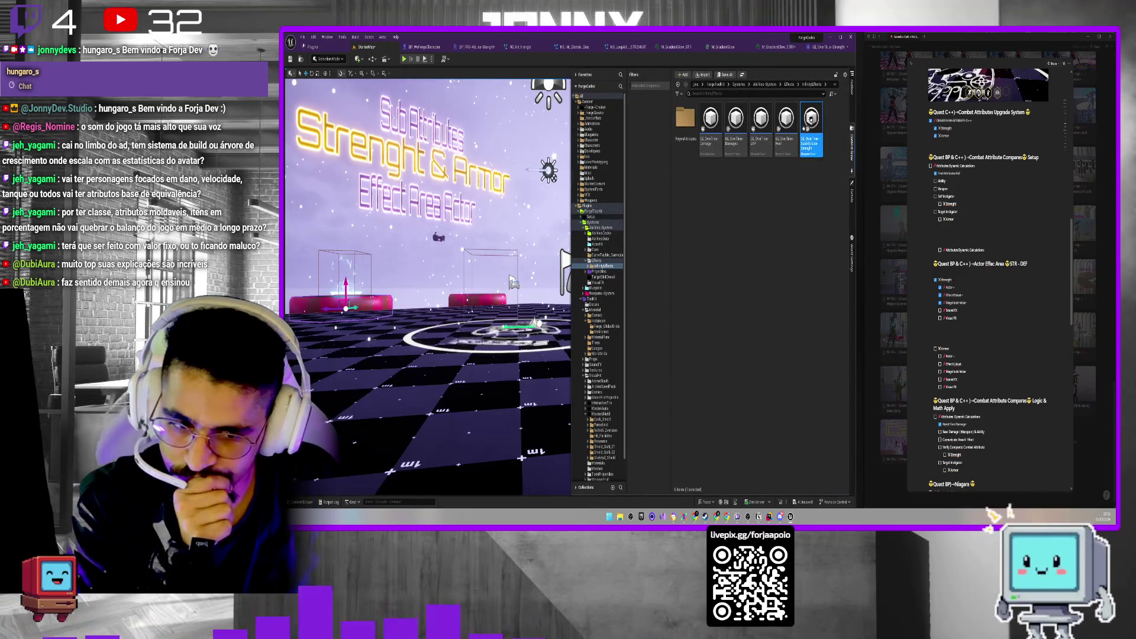
{"action": "double_click", "coordinate": [812, 145]}
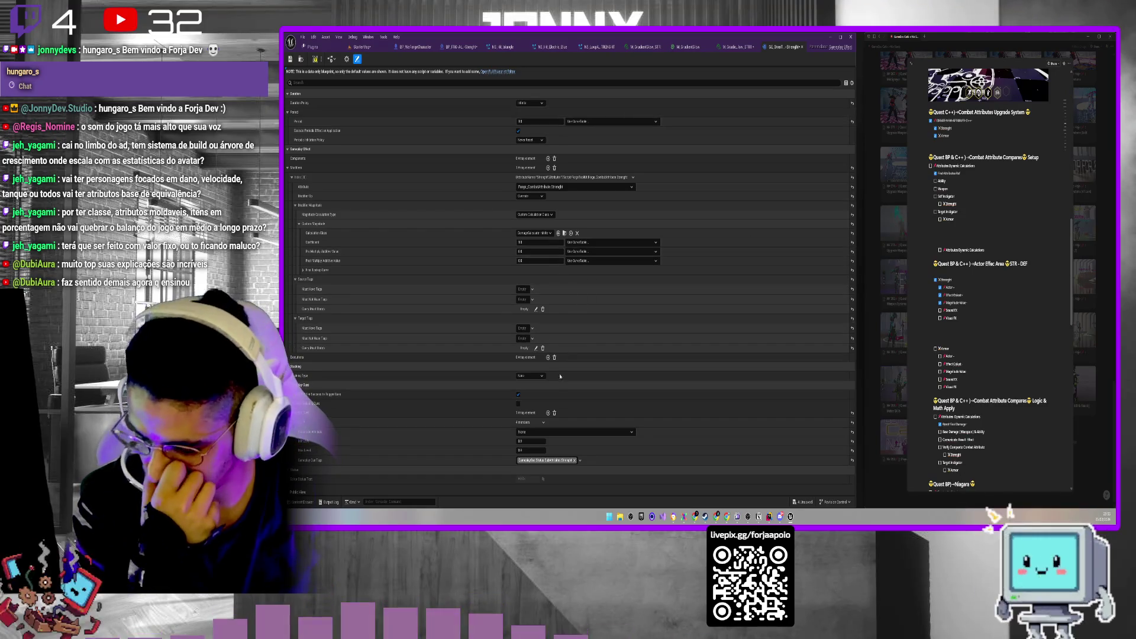
{"action": "key", "text": "ctrl+space"}
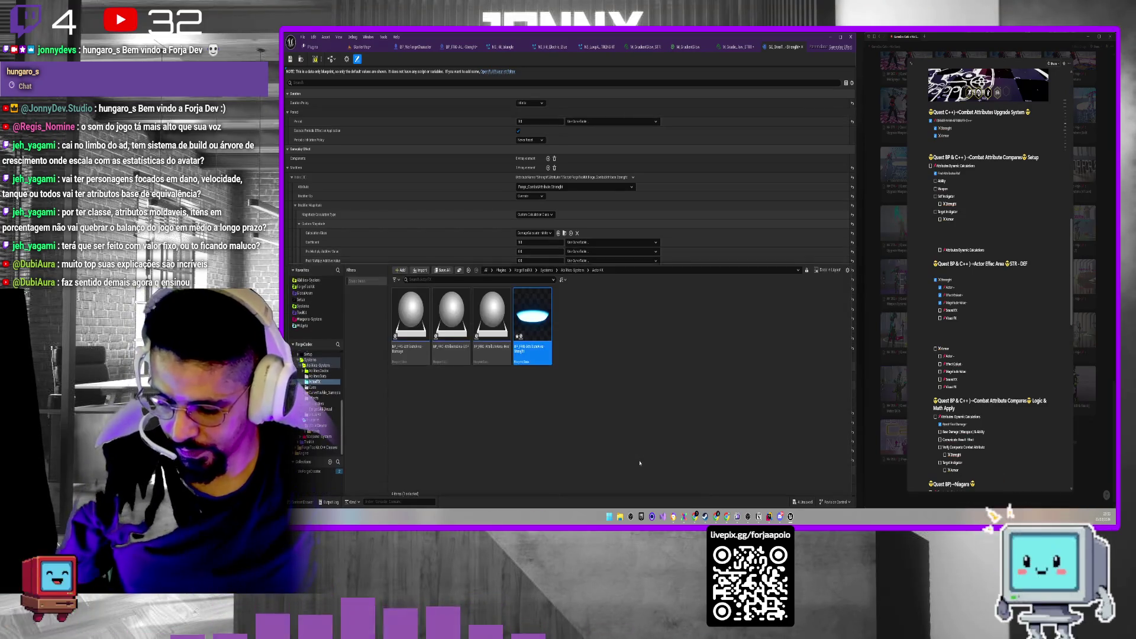
{"action": "key", "text": "Down"}
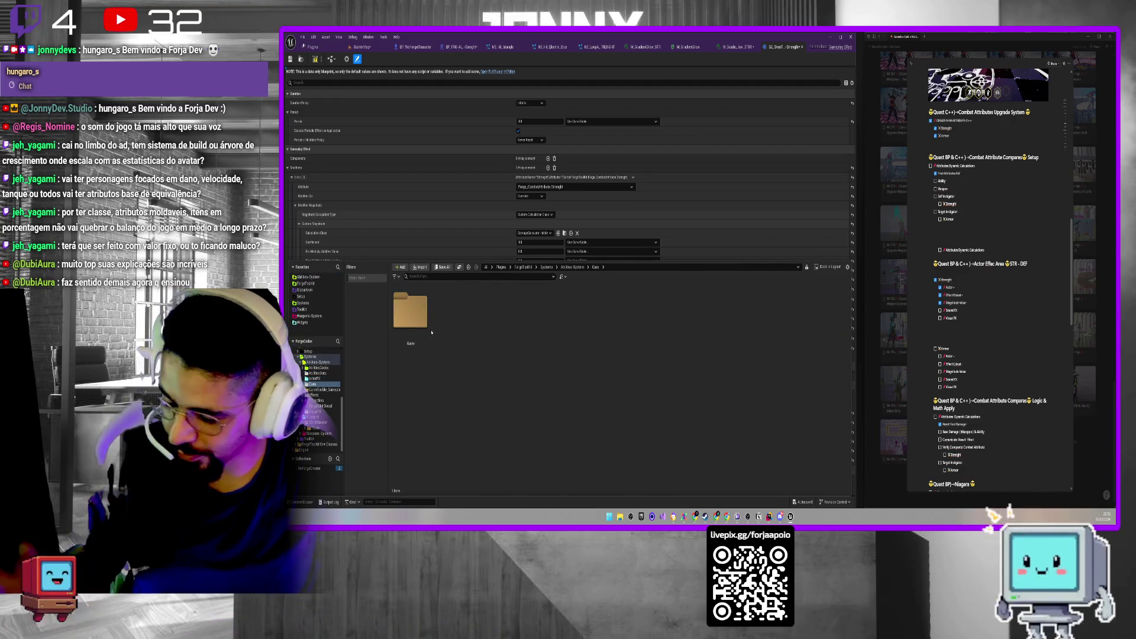
{"action": "double_click", "coordinate": [429, 331]}
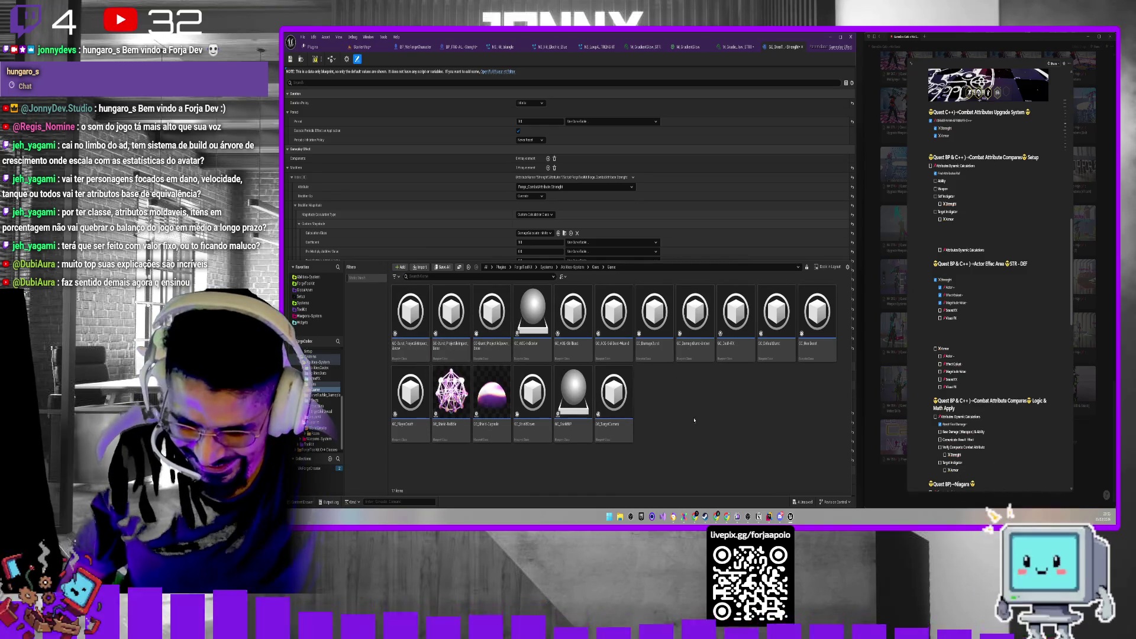
{"action": "left_click", "coordinate": [432, 400]}
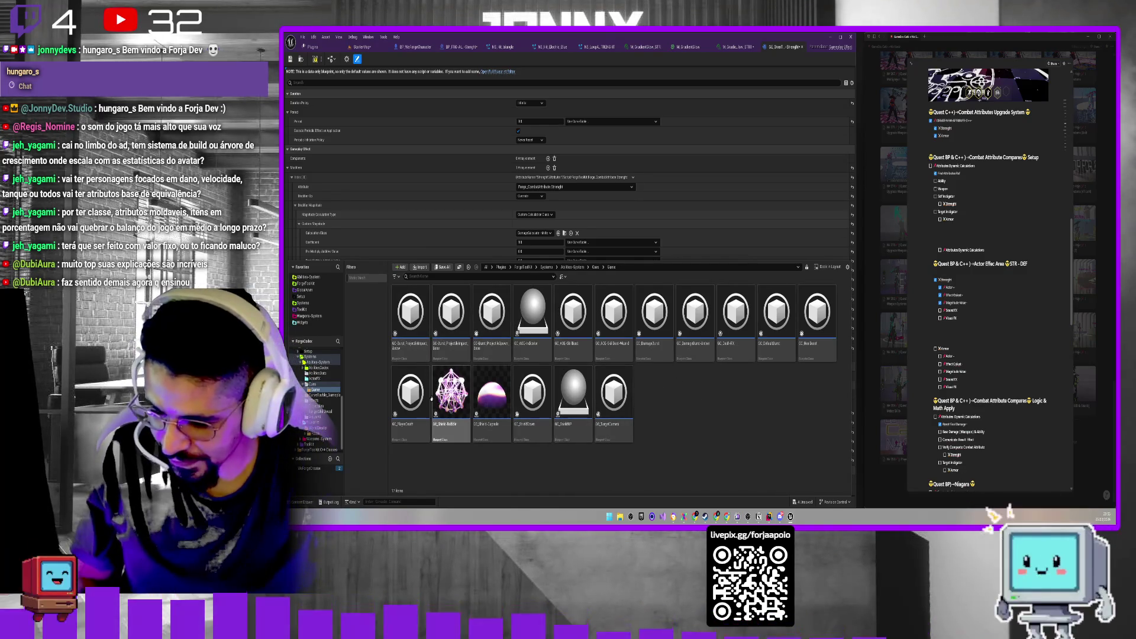
{"action": "left_click", "coordinate": [554, 397]}
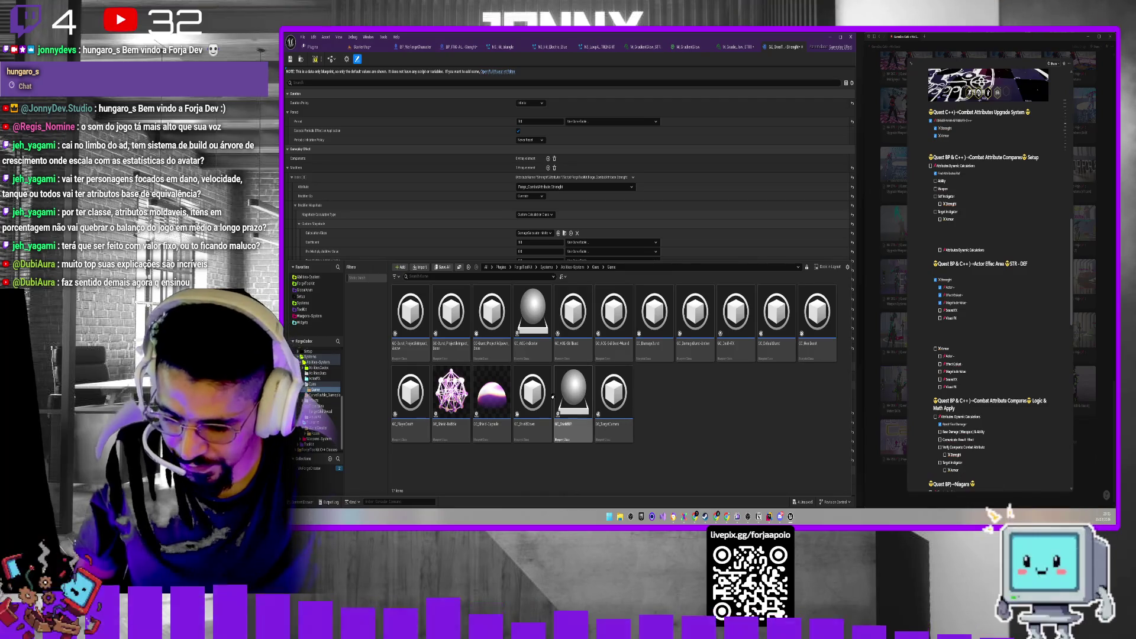
{"action": "left_click", "coordinate": [605, 392]}
{"action": "right_click", "coordinate": [605, 388]}
{"action": "key", "text": "Escape"}
{"action": "left_click", "coordinate": [752, 383]}
Duplicate GC_HexBurst and rename the copy GC_StrengthBurst
{"action": "left_click", "coordinate": [819, 324]}
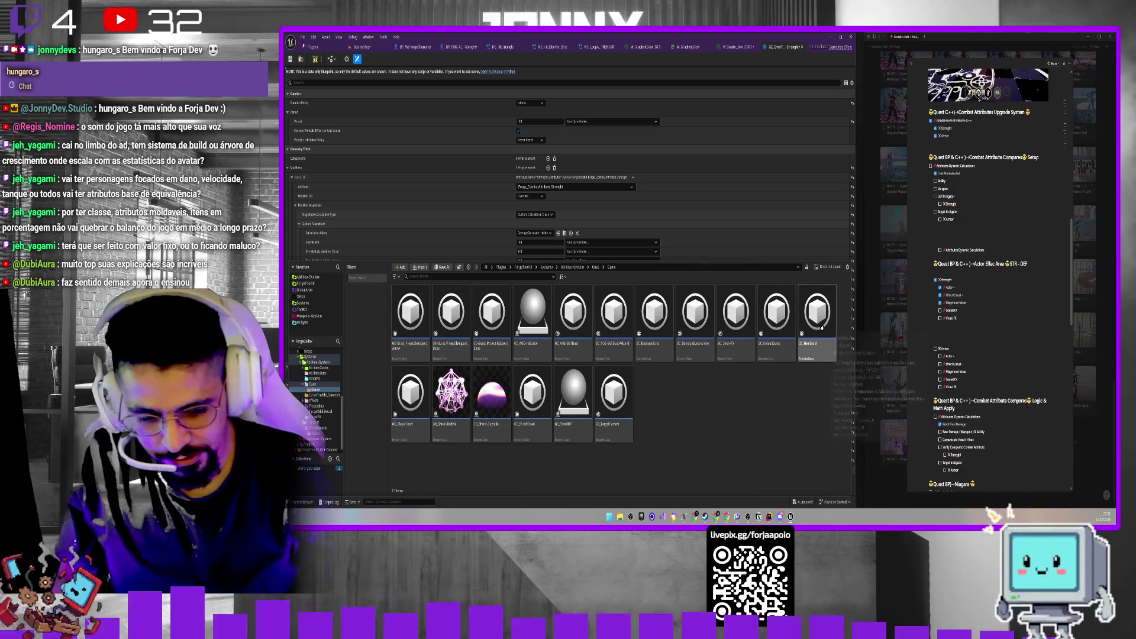
{"action": "key", "text": "ctrl+d"}
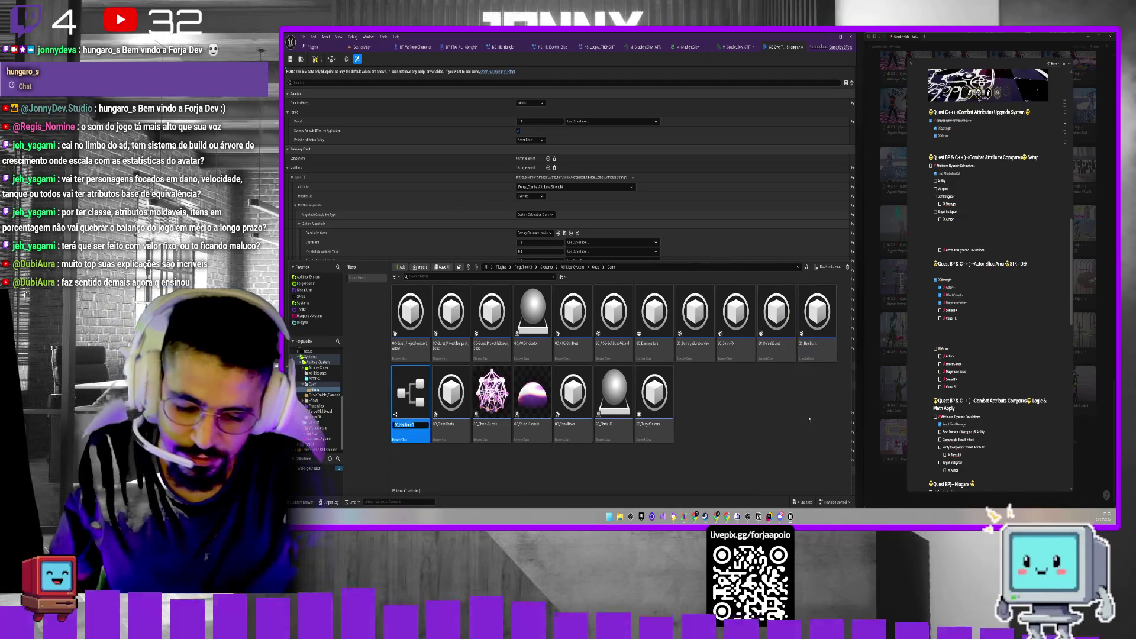
{"action": "key", "text": "End"}
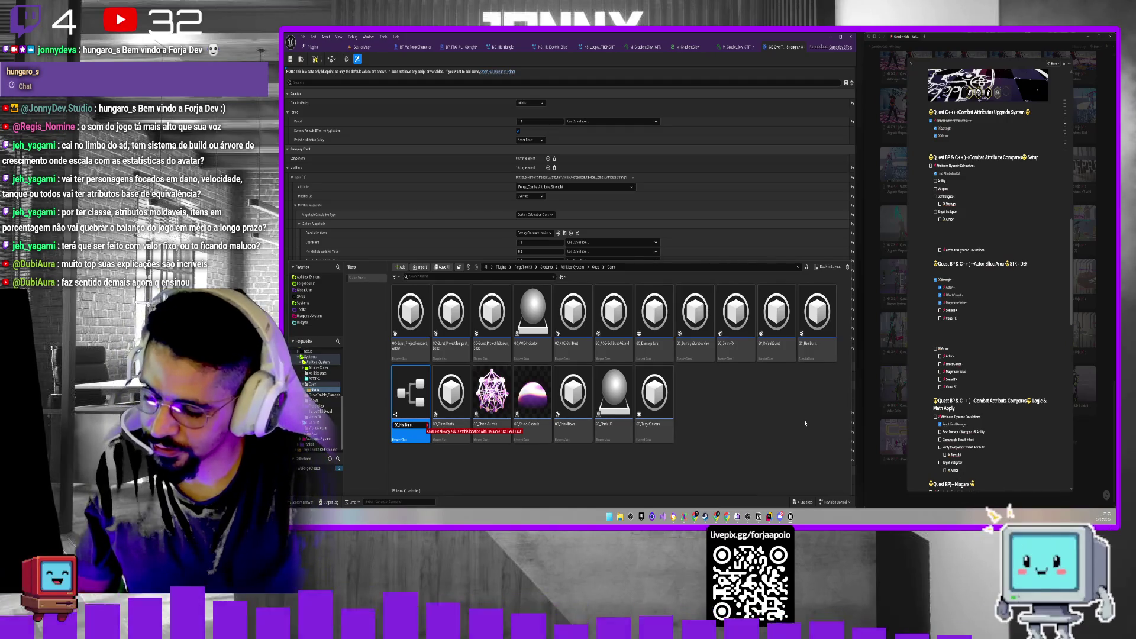
{"action": "key", "text": "BackSpace"}
{"action": "key", "text": "BackSpace"}
{"action": "key", "text": "BackSpace"}
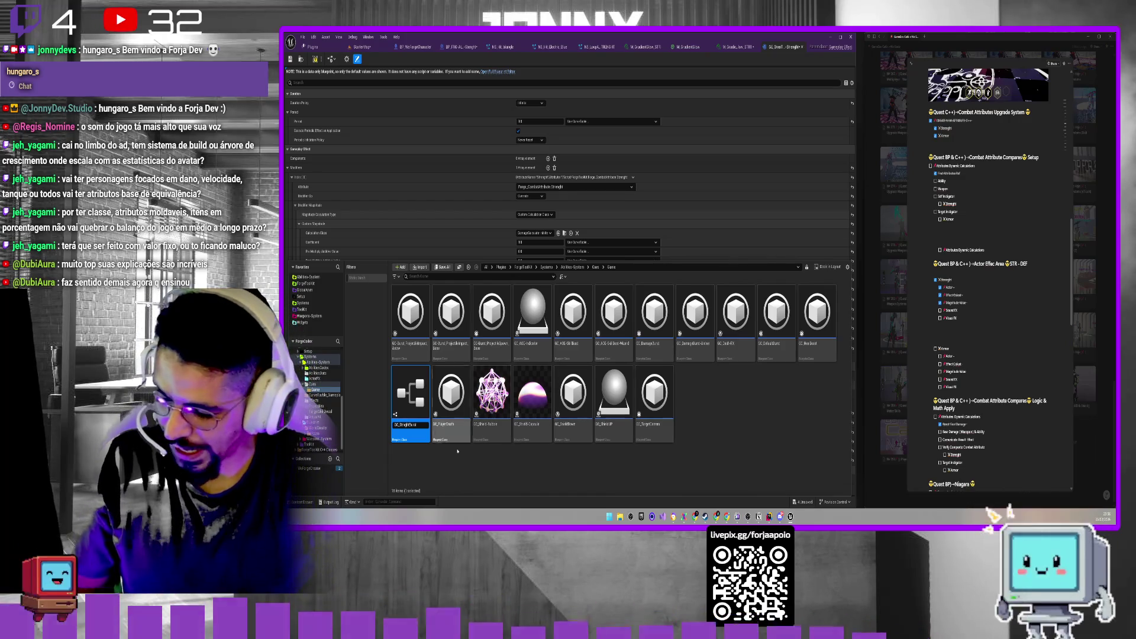
{"action": "right_click", "coordinate": [447, 430]}
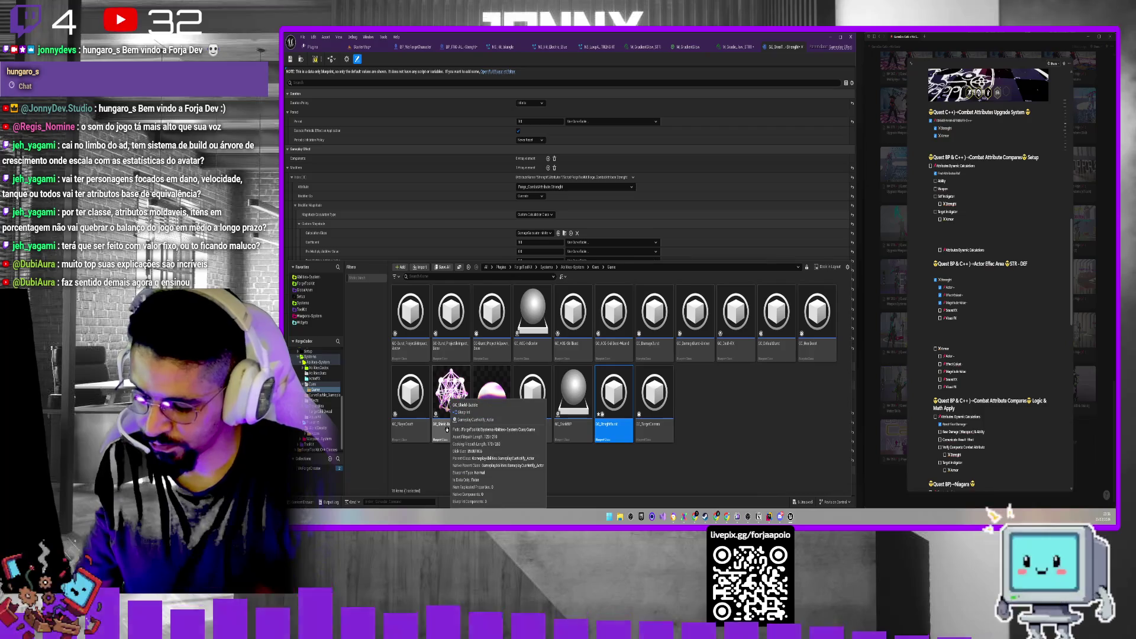
Open GC_StrengthBurst and inspect its Niagara System setting without changing it
{"action": "left_click", "coordinate": [614, 467]}
{"action": "double_click", "coordinate": [614, 393]}
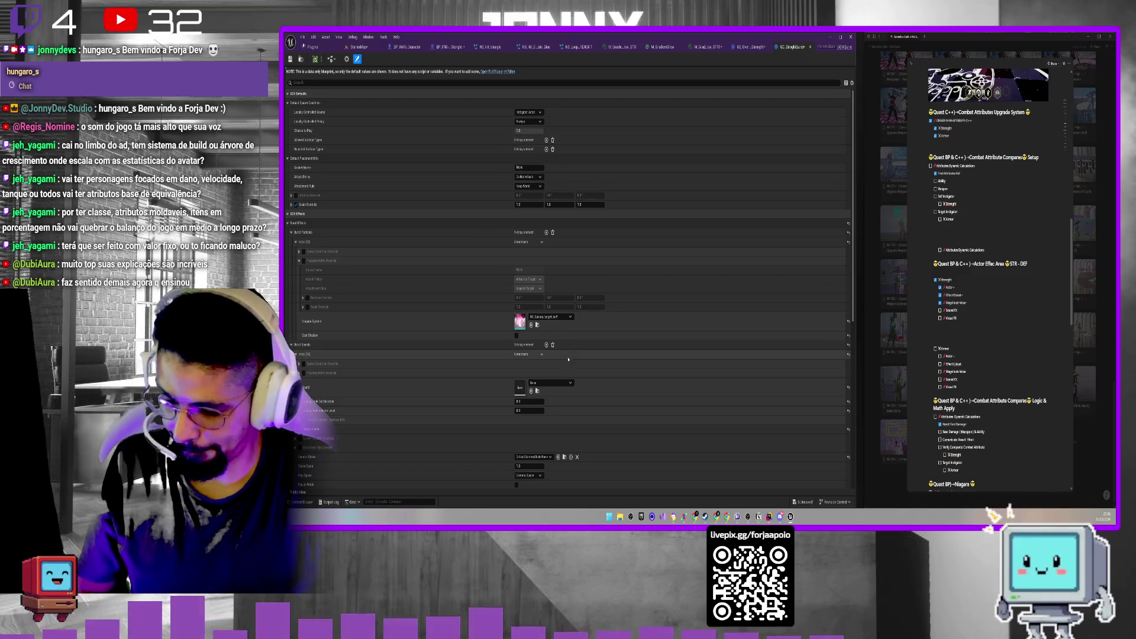
{"action": "left_click", "coordinate": [548, 318]}
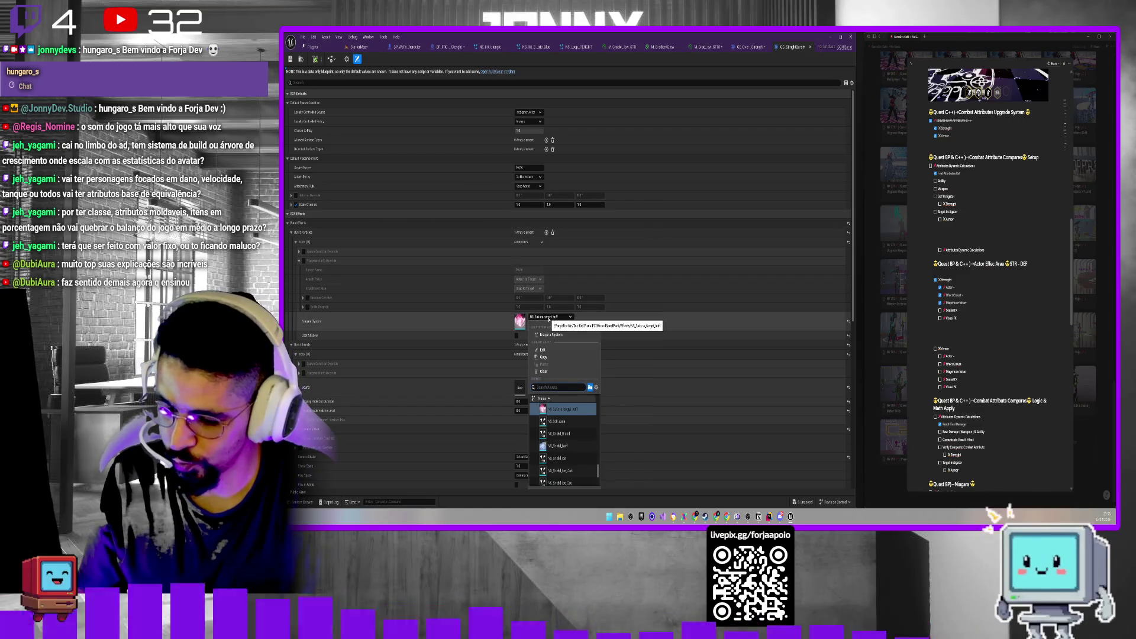
{"action": "left_click", "coordinate": [547, 340]}
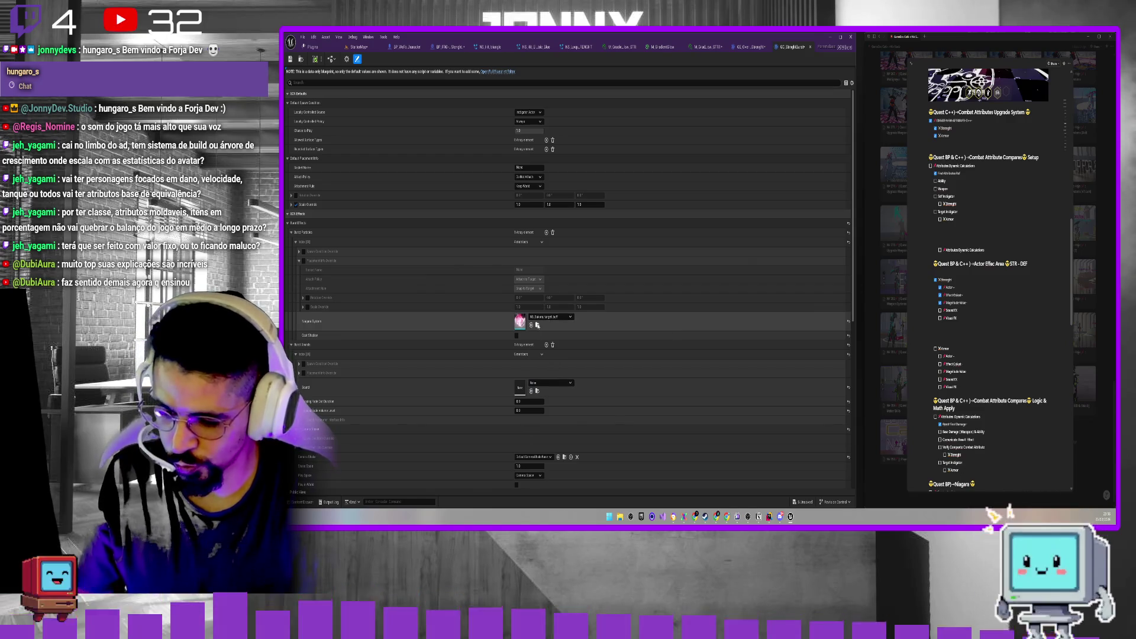
Browse to NS_Sakura_target_buff in the Content Browser and select NS_UT_Sword among the effects
{"action": "left_click", "coordinate": [538, 325]}
{"action": "right_click", "coordinate": [787, 245]}
{"action": "left_click", "coordinate": [762, 296]}
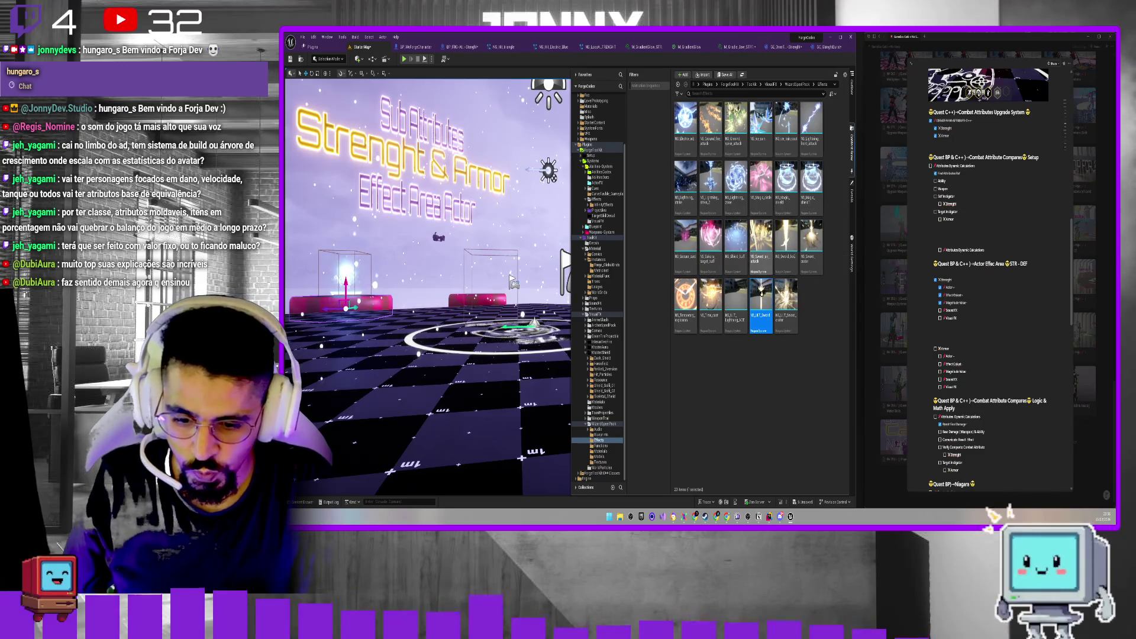
Duplicate NS_UT_Sword as NS_Strength_Buff
{"action": "mouse_move", "coordinate": [769, 310]}
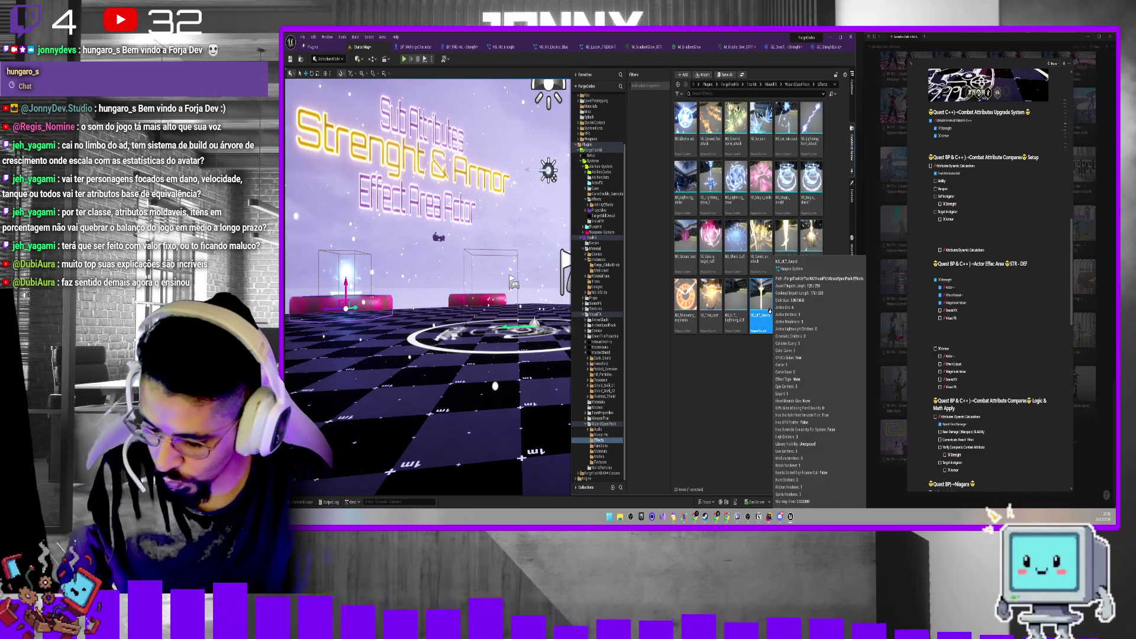
{"action": "key", "text": "ctrl+d"}
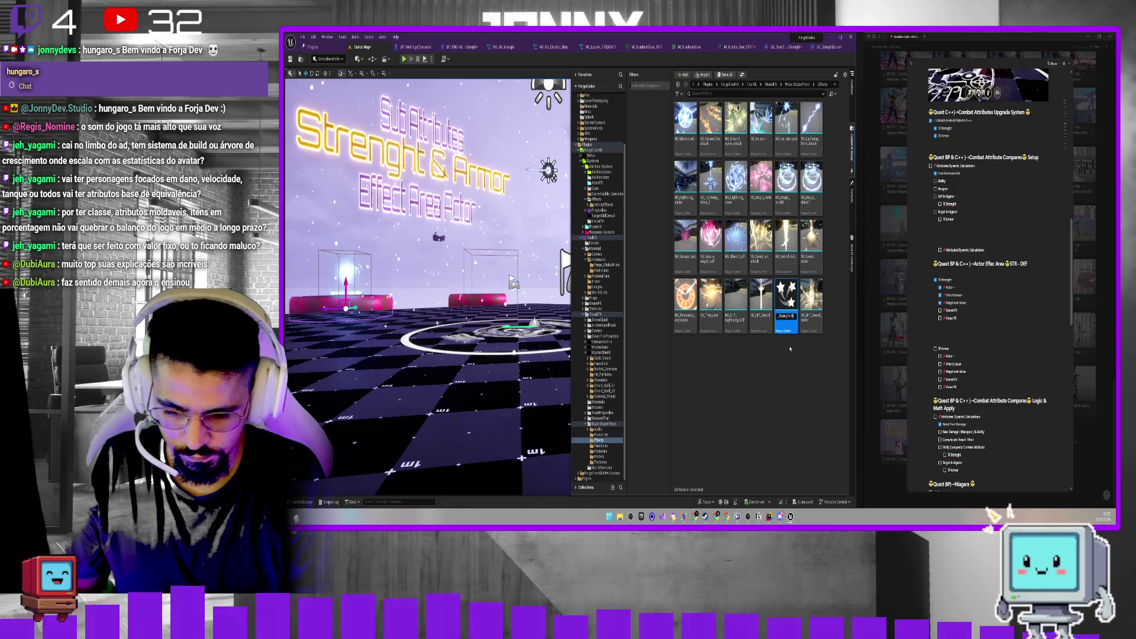
{"action": "key", "text": "Return"}
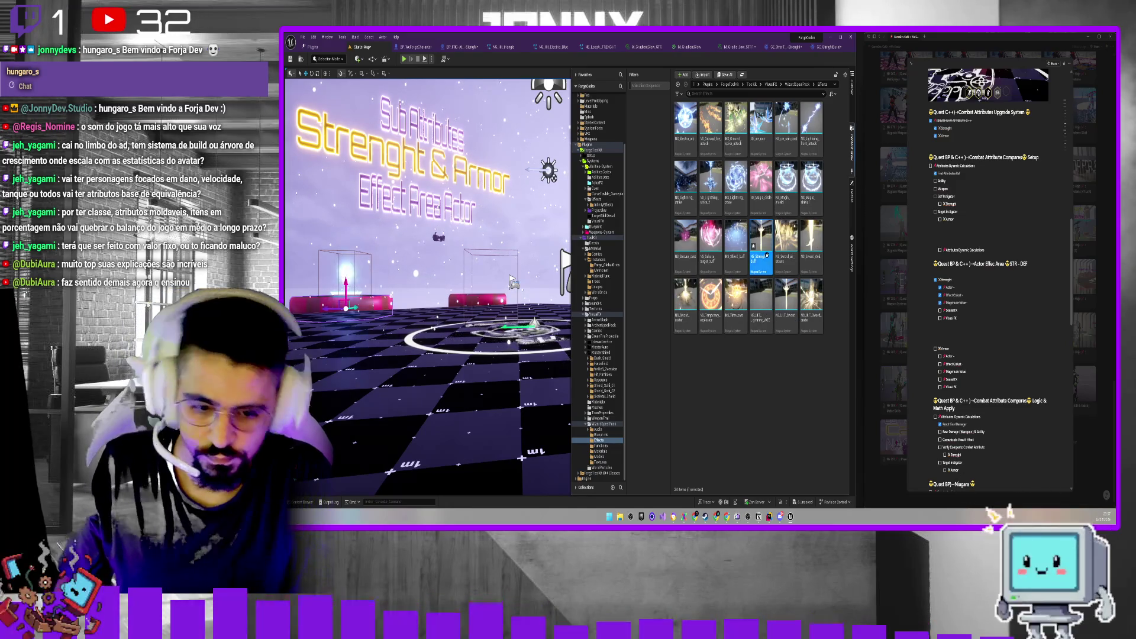
Move NS_Strength_Buff into the Attributes-System folder and open it in the Niagara editor
{"action": "mouse_move", "coordinate": [753, 246]}
{"action": "left_mouse_down"}
{"action": "mouse_move", "coordinate": [760, 224]}
{"action": "mouse_move", "coordinate": [762, 238]}
{"action": "mouse_move", "coordinate": [614, 167]}
{"action": "left_mouse_up"}
{"action": "left_click", "coordinate": [611, 175]}
{"action": "left_click", "coordinate": [601, 167]}
{"action": "left_click", "coordinate": [739, 429]}
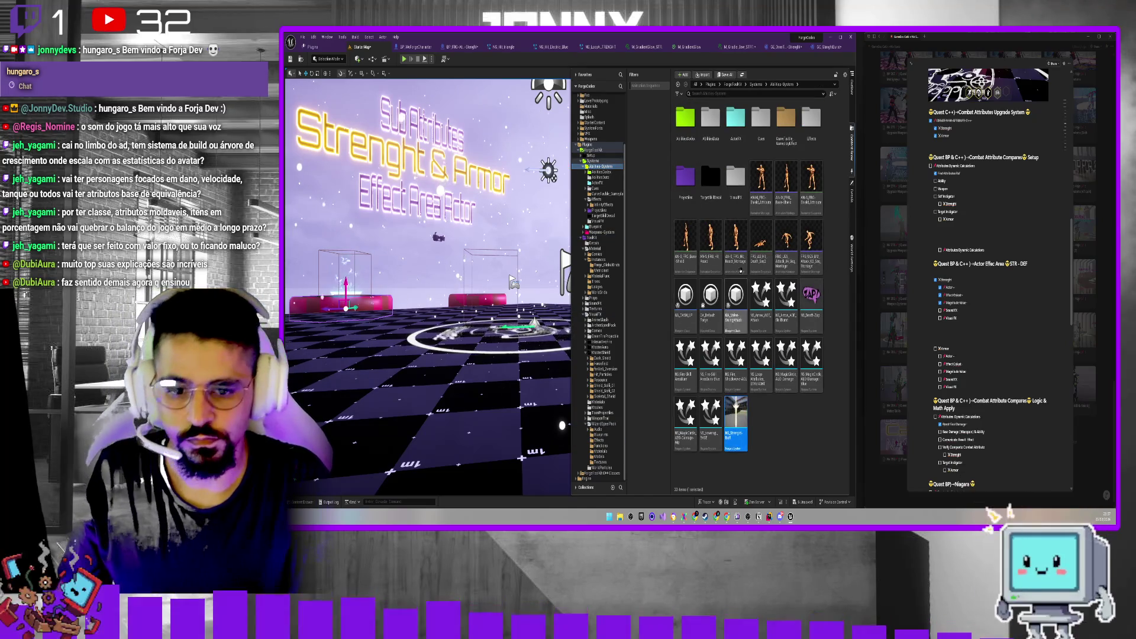
{"action": "double_click", "coordinate": [736, 414]}
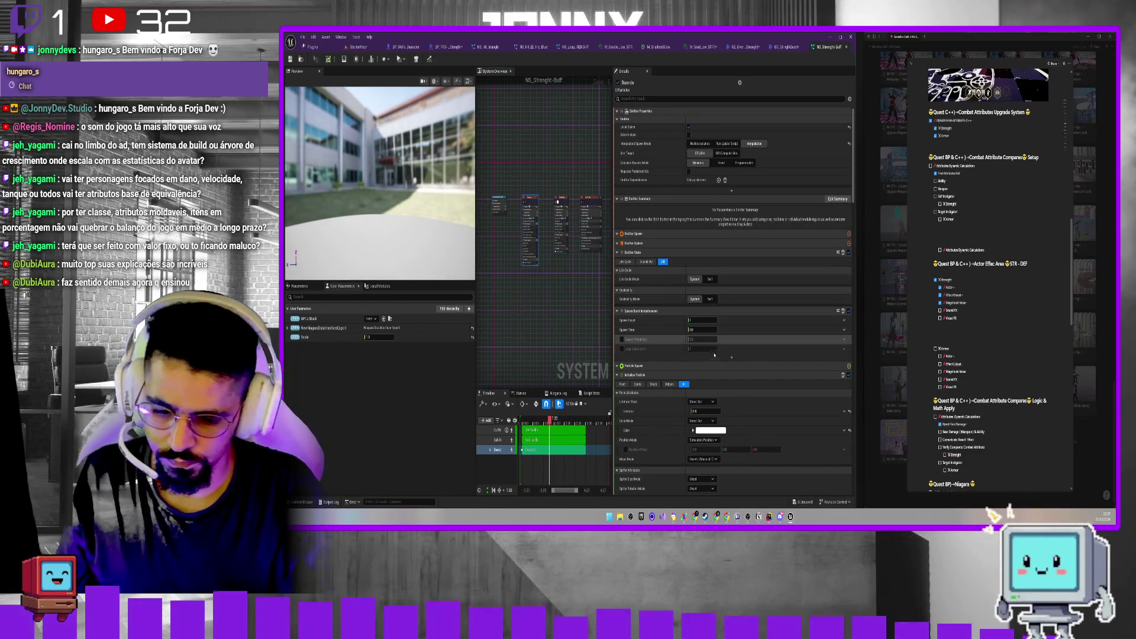
Set Life Cycle Mode to Self on the emitters, including SubTrails and OutTrails, then return to GC_StrengthBurst
{"action": "left_click", "coordinate": [710, 279]}
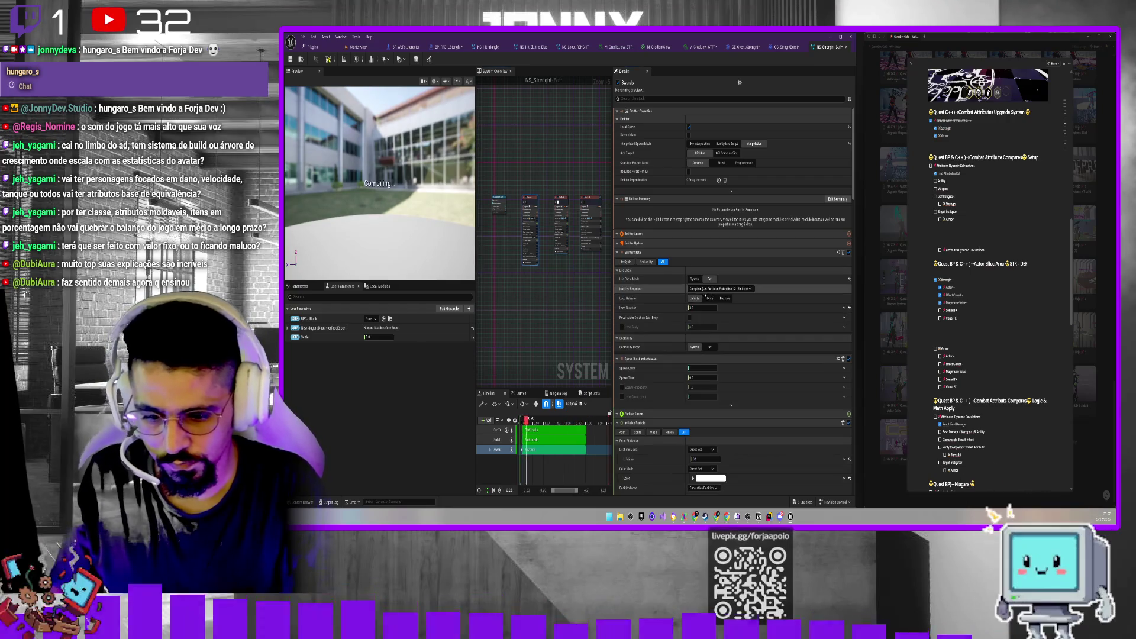
{"action": "left_click", "coordinate": [561, 204]}
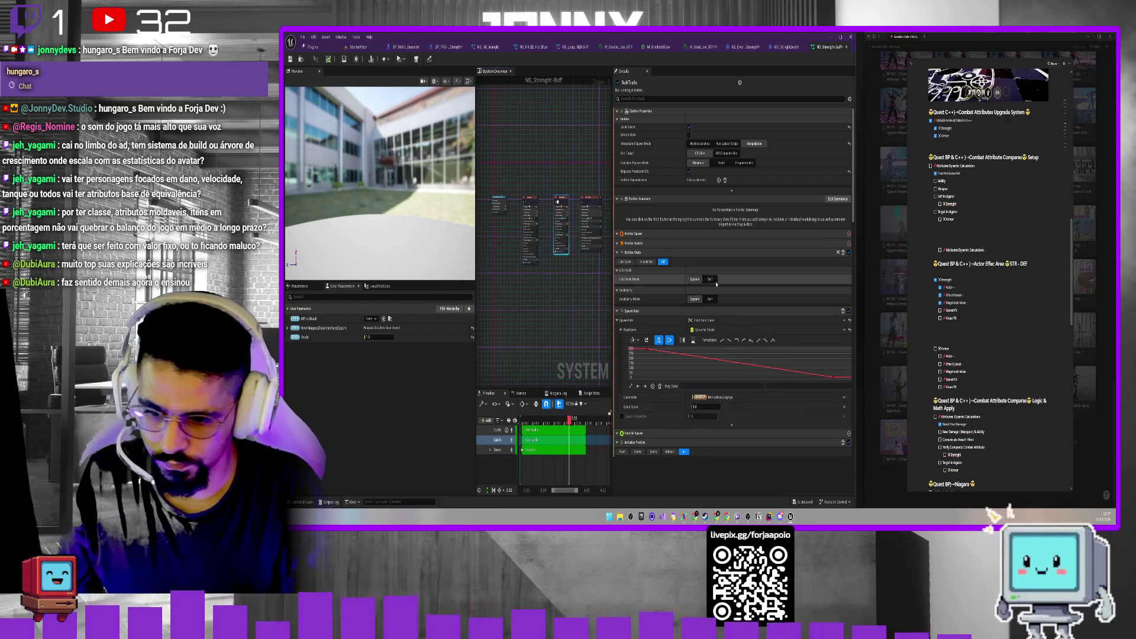
{"action": "left_click", "coordinate": [588, 201]}
{"action": "left_click", "coordinate": [709, 279]}
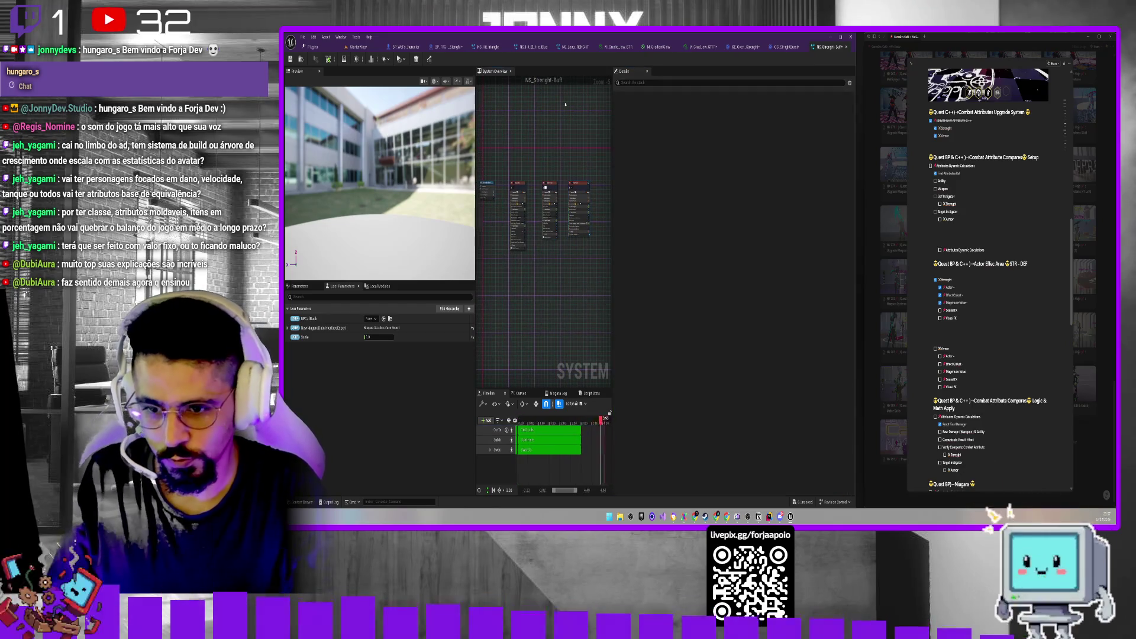
{"action": "left_click", "coordinate": [780, 48]}
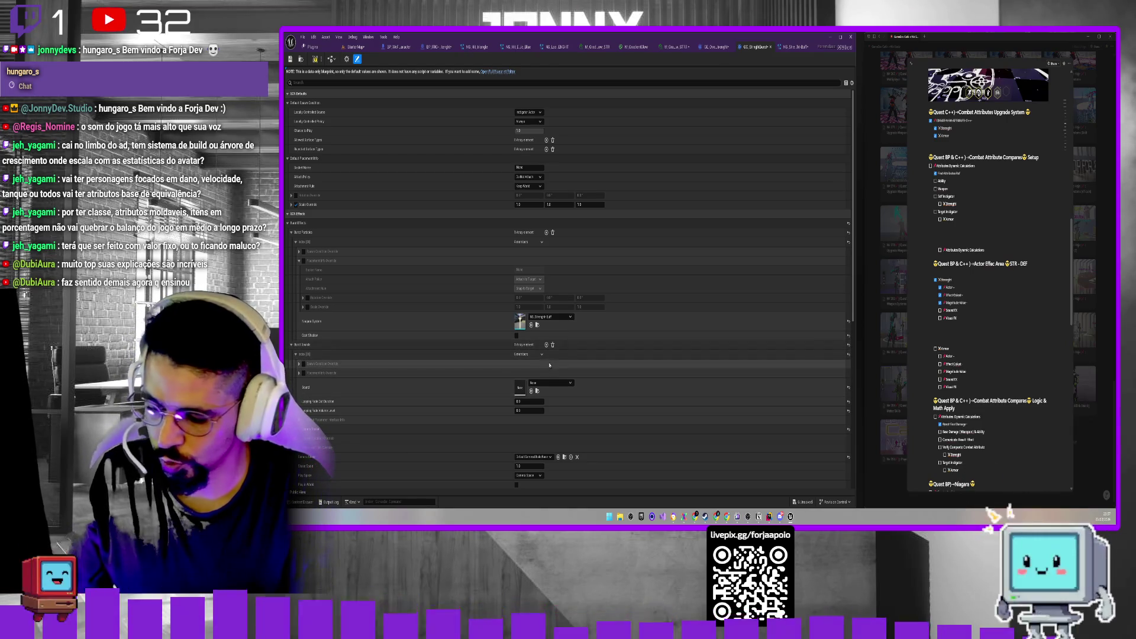
Set GC_StrengthBurst's Sound to SoundFX-FRX-Impact-01 and browse to it in the Content Browser
{"action": "left_click", "coordinate": [547, 384]}
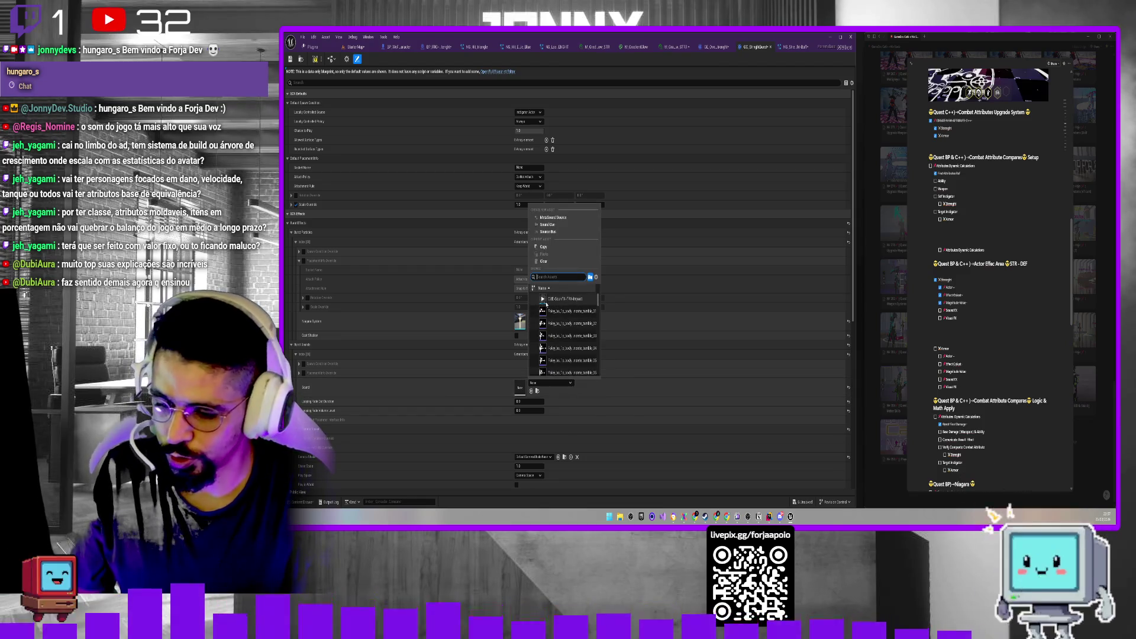
{"action": "mouse_move", "coordinate": [542, 299]}
{"action": "scroll", "coordinate": [569, 346], "scroll_direction": "down", "scroll_amount": 10}
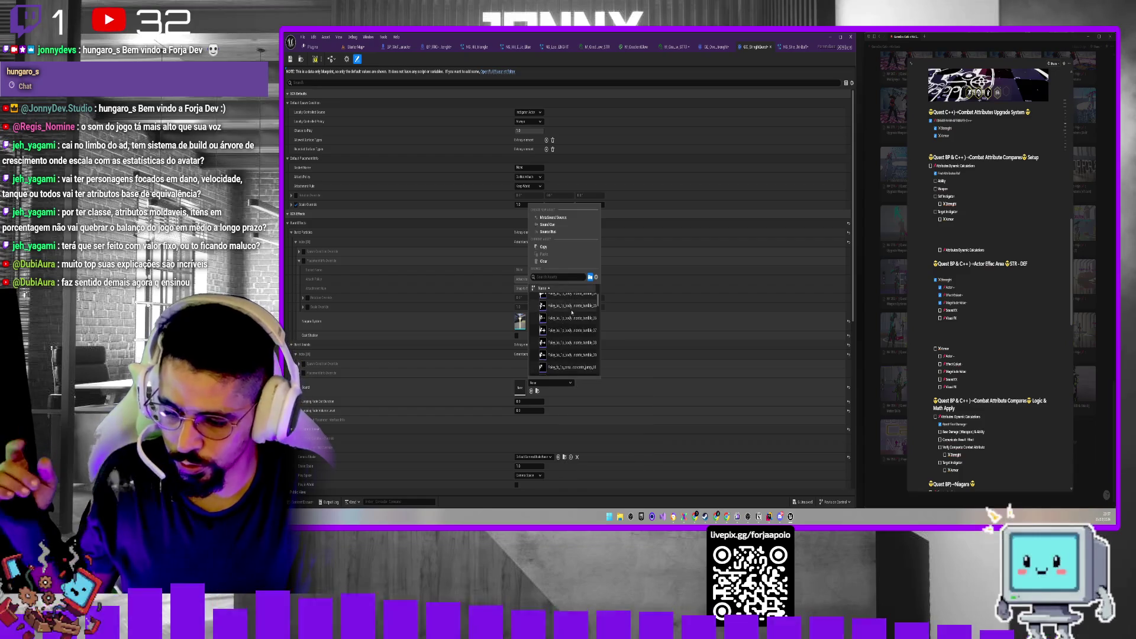
{"action": "scroll", "coordinate": [568, 346], "scroll_direction": "down", "scroll_amount": 10}
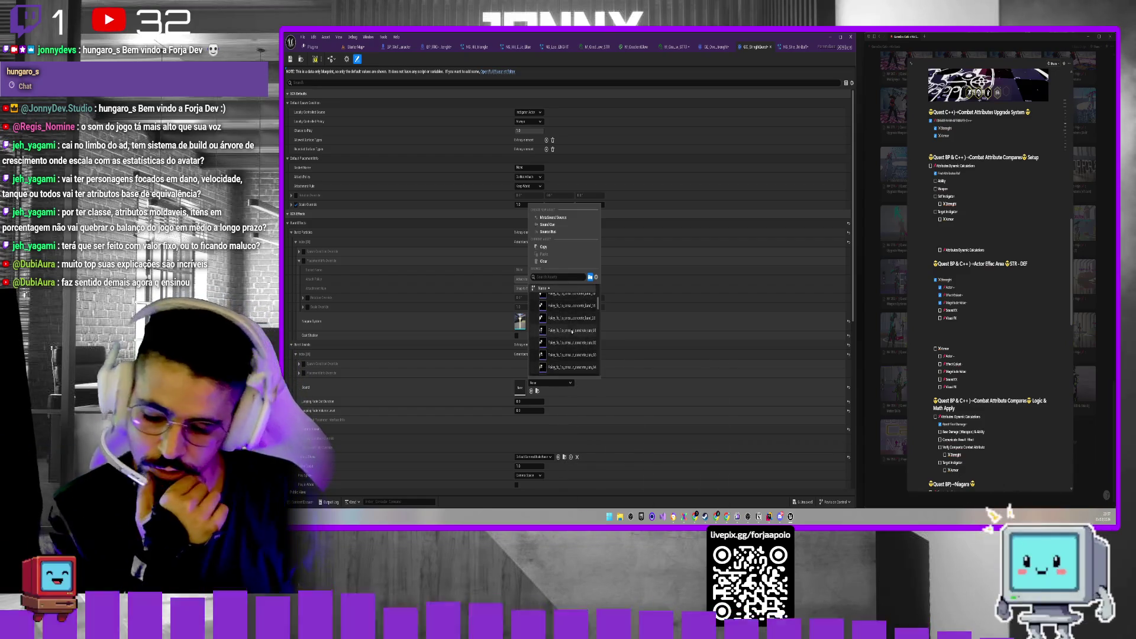
{"action": "scroll", "coordinate": [588, 304], "scroll_direction": "down", "scroll_amount": 15}
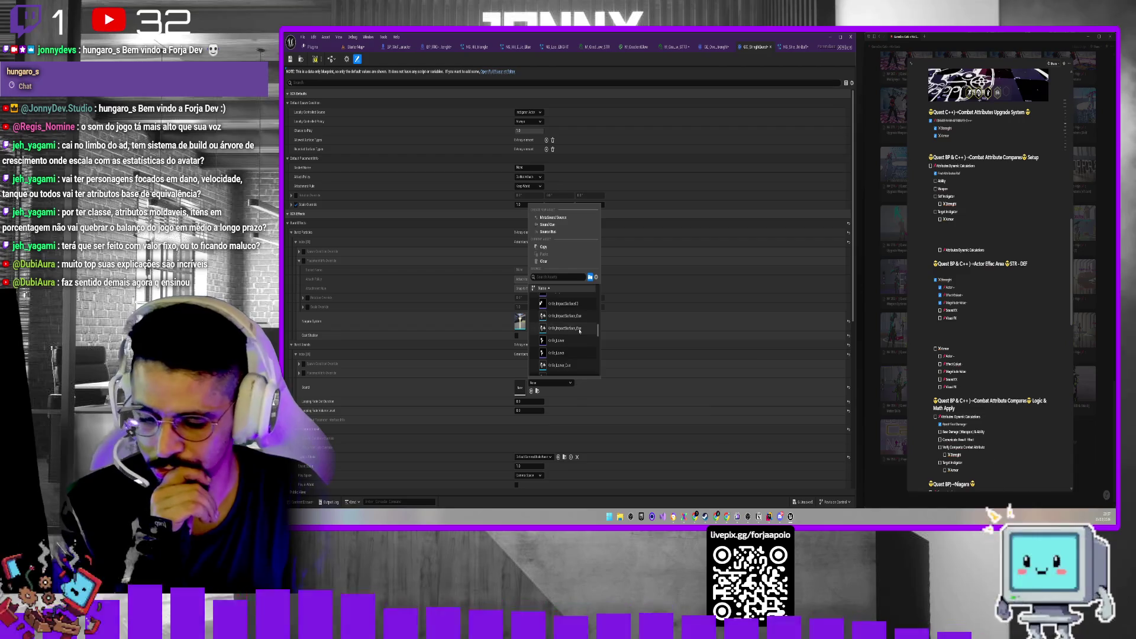
{"action": "scroll", "coordinate": [543, 343], "scroll_direction": "down", "scroll_amount": 1}
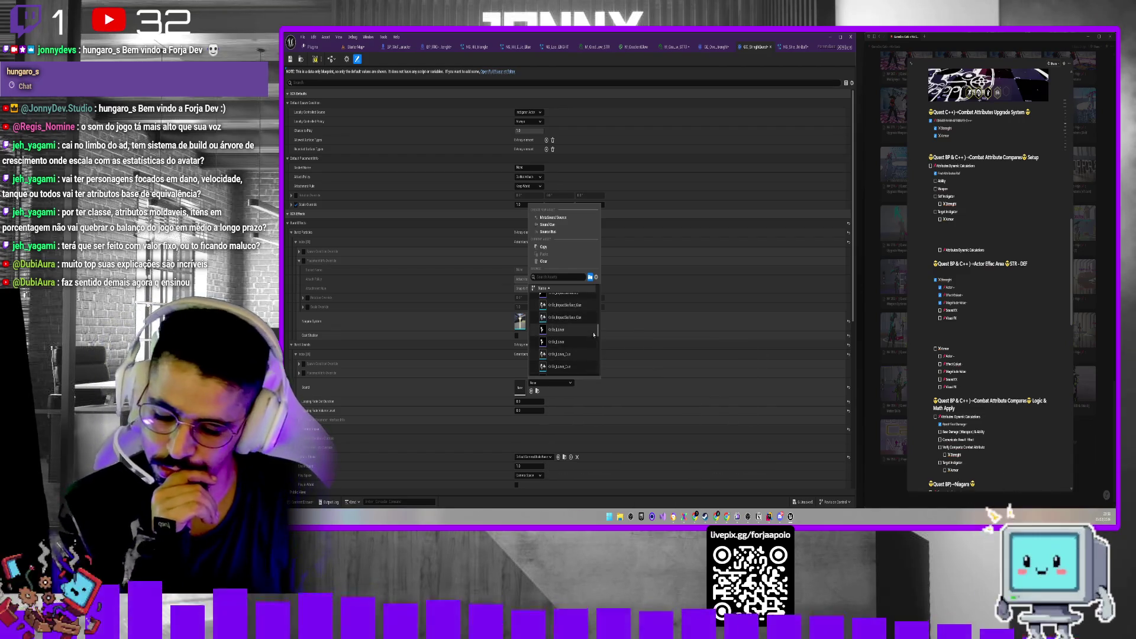
{"action": "left_click_drag", "start_coordinate": [597, 333], "coordinate": [598, 338]}
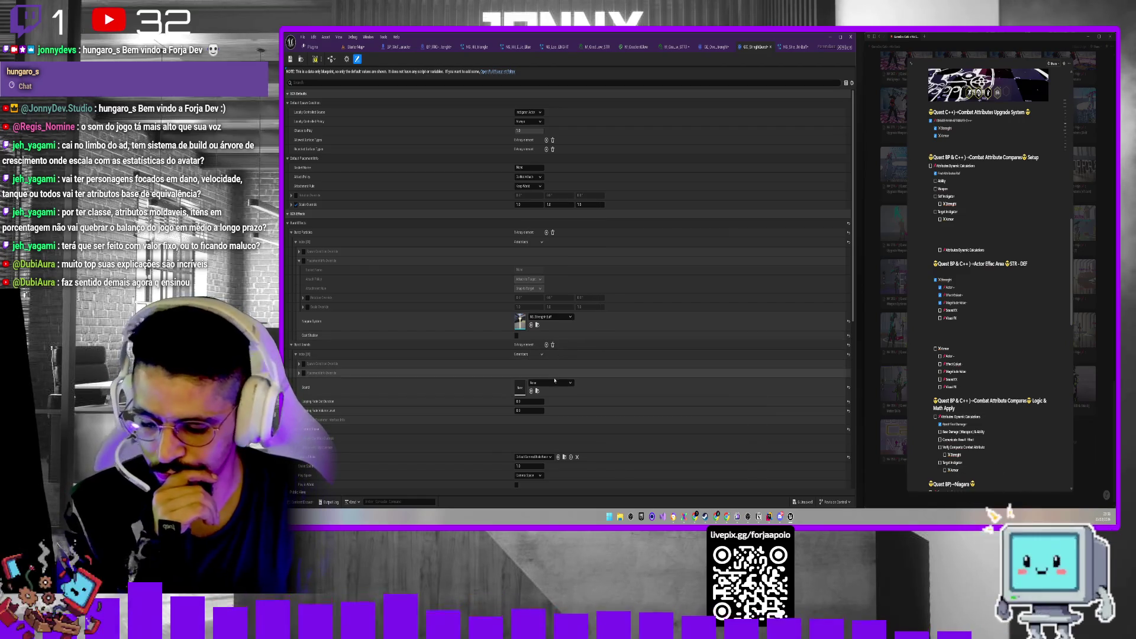
{"action": "scroll", "coordinate": [567, 375], "scroll_direction": "up", "scroll_amount": 10}
{"action": "left_click_drag", "start_coordinate": [598, 300], "coordinate": [597, 383]}
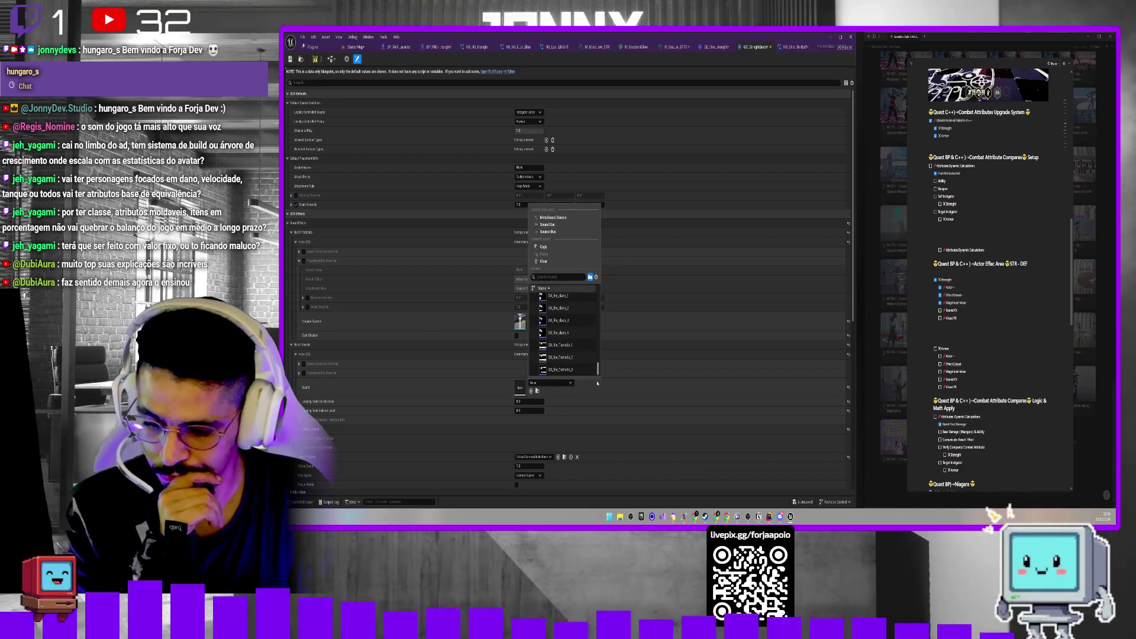
{"action": "scroll", "coordinate": [566, 355], "scroll_direction": "up", "scroll_amount": 3}
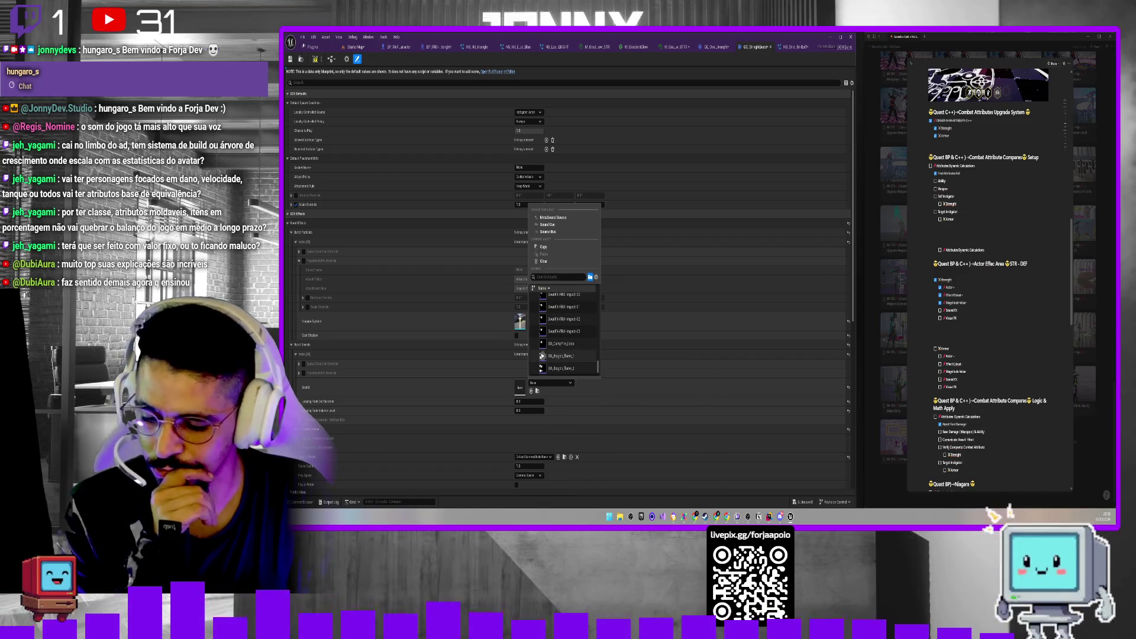
{"action": "mouse_move", "coordinate": [542, 356]}
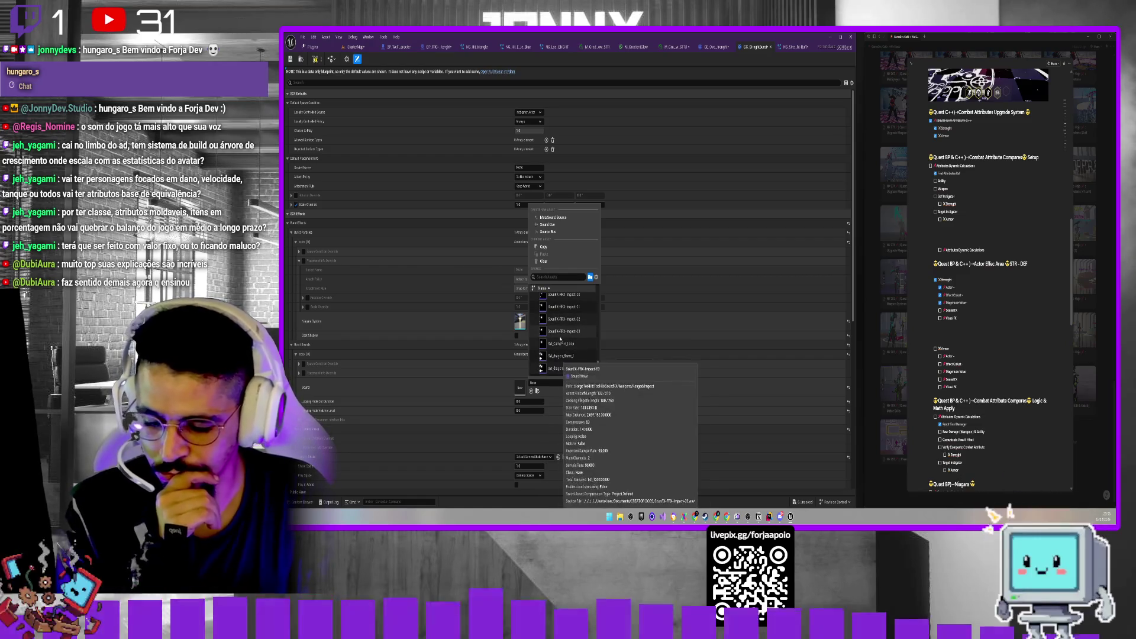
{"action": "mouse_move", "coordinate": [543, 332]}
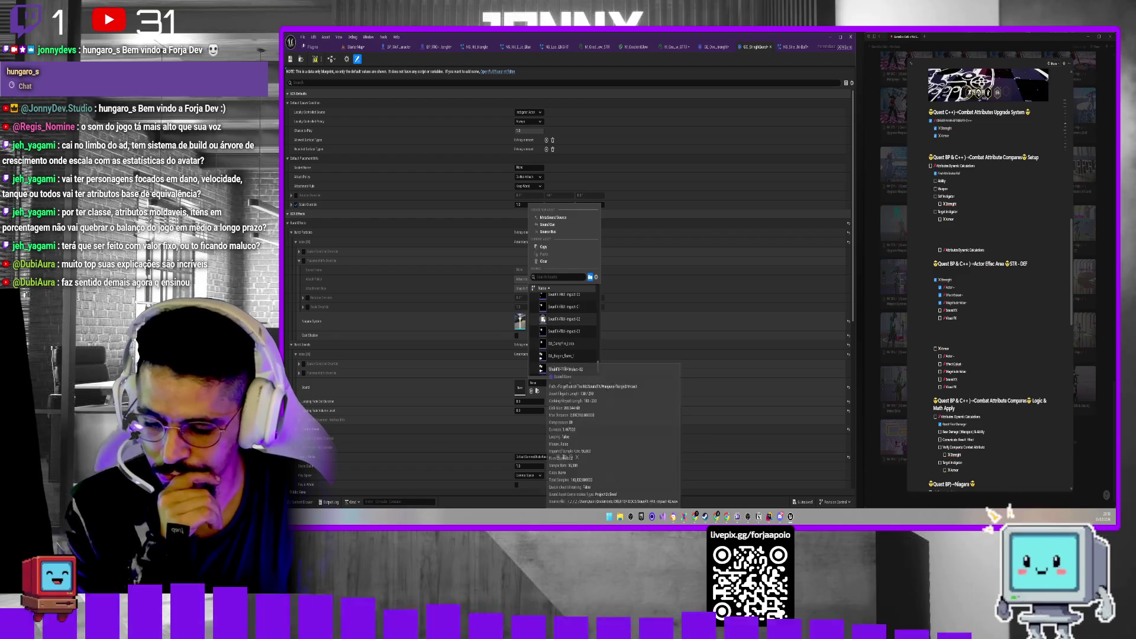
{"action": "left_click", "coordinate": [543, 309]}
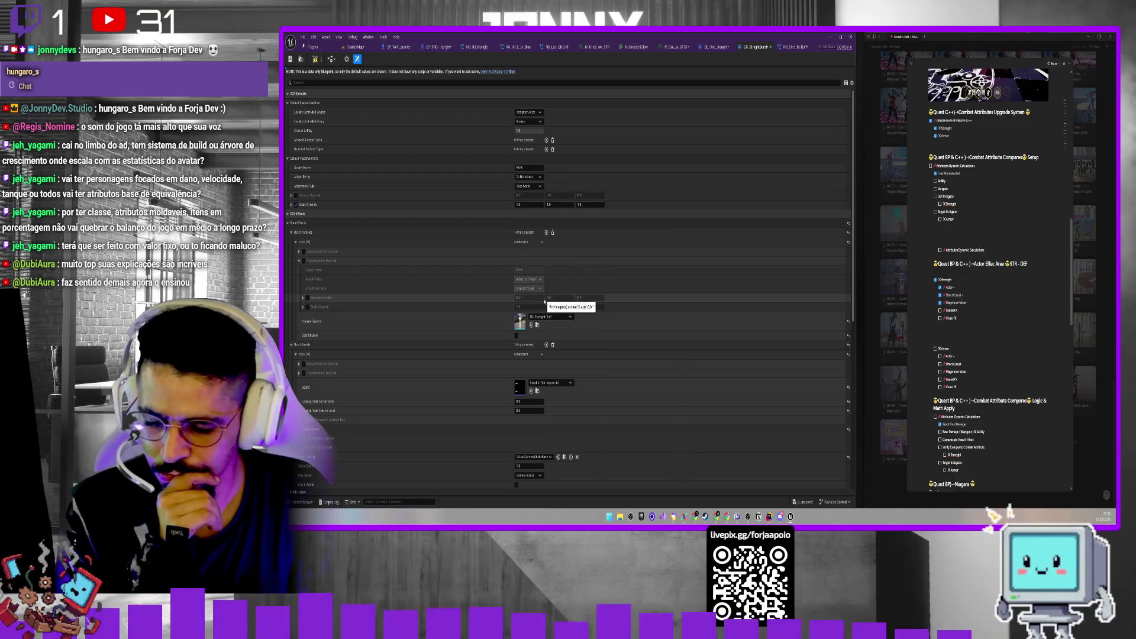
{"action": "left_click", "coordinate": [537, 391]}
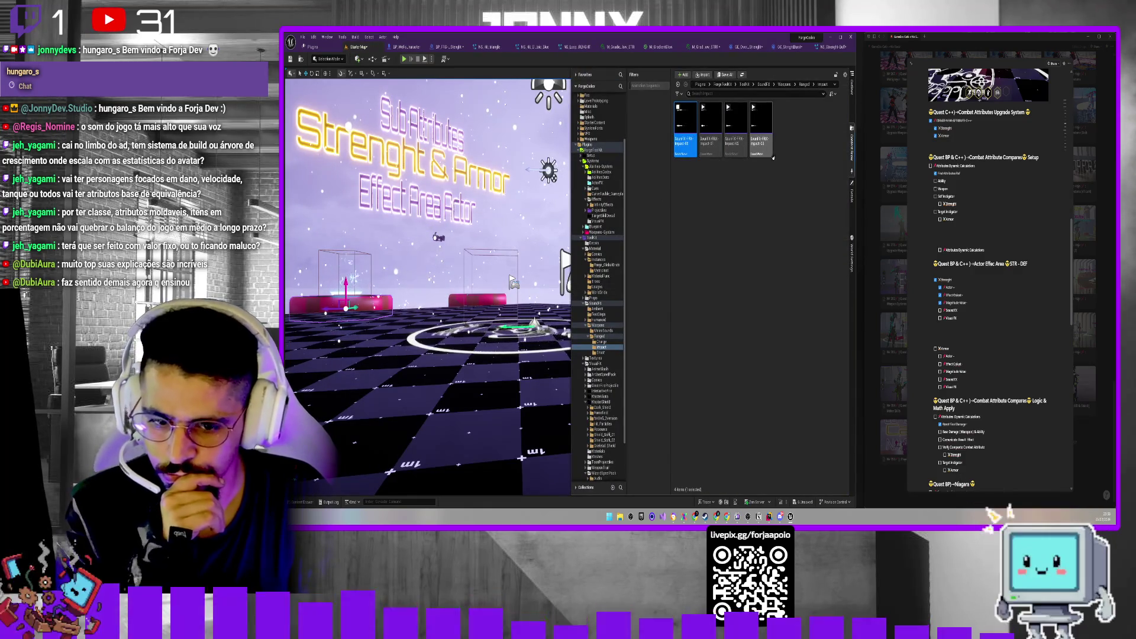
Create and name a new Sound Cue from the four selected SoundFX impact sounds
{"action": "mouse_move", "coordinate": [686, 118]}
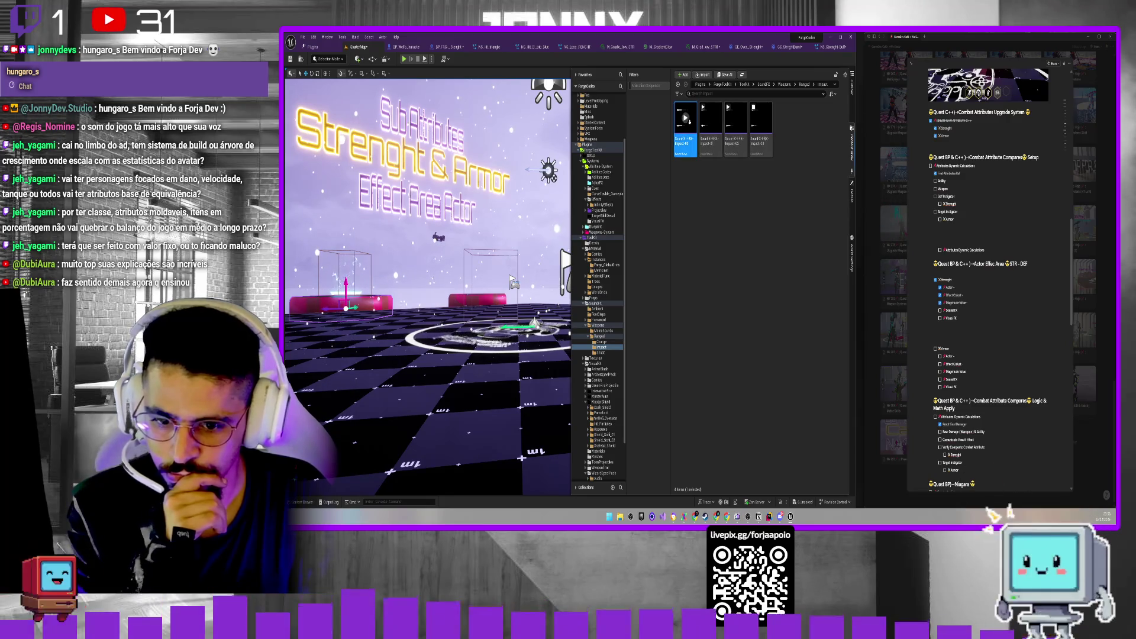
{"action": "left_click", "coordinate": [761, 128], "text": "shift"}
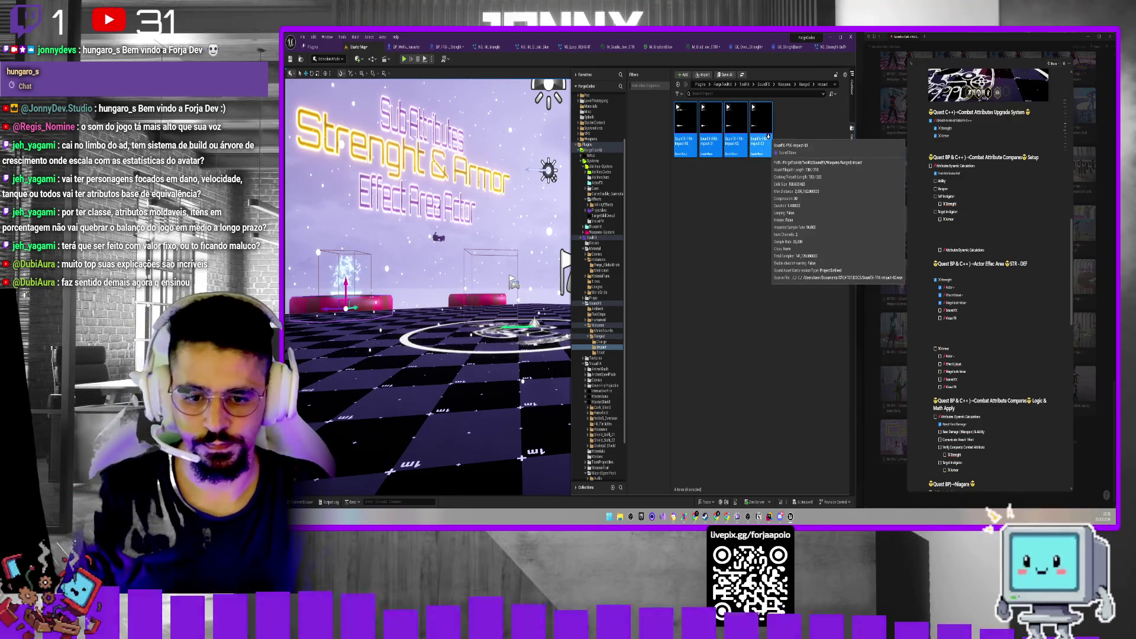
{"action": "right_click", "coordinate": [770, 140]}
{"action": "left_click", "coordinate": [796, 167]}
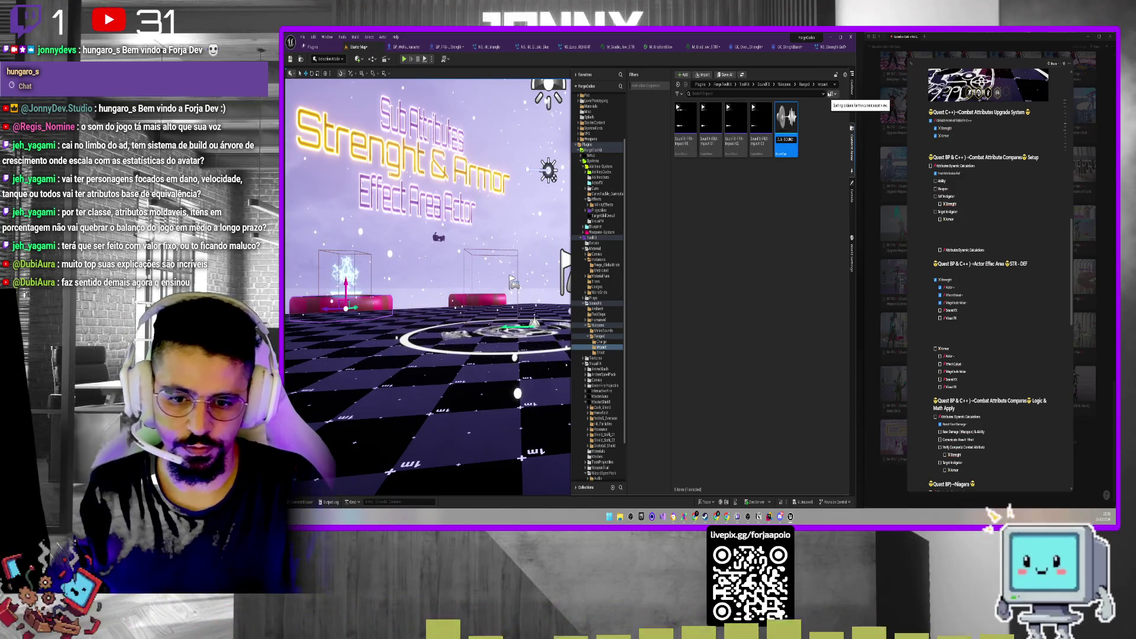
{"action": "type", "text": "t"}
{"action": "key", "text": "Return"}
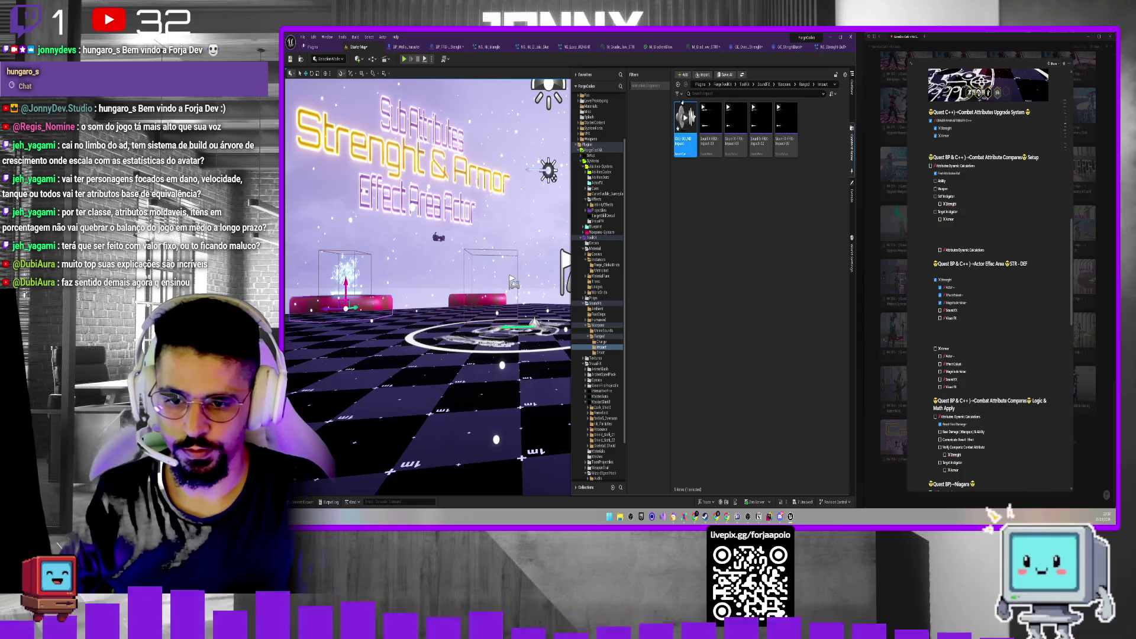
{"action": "left_click", "coordinate": [828, 48]}
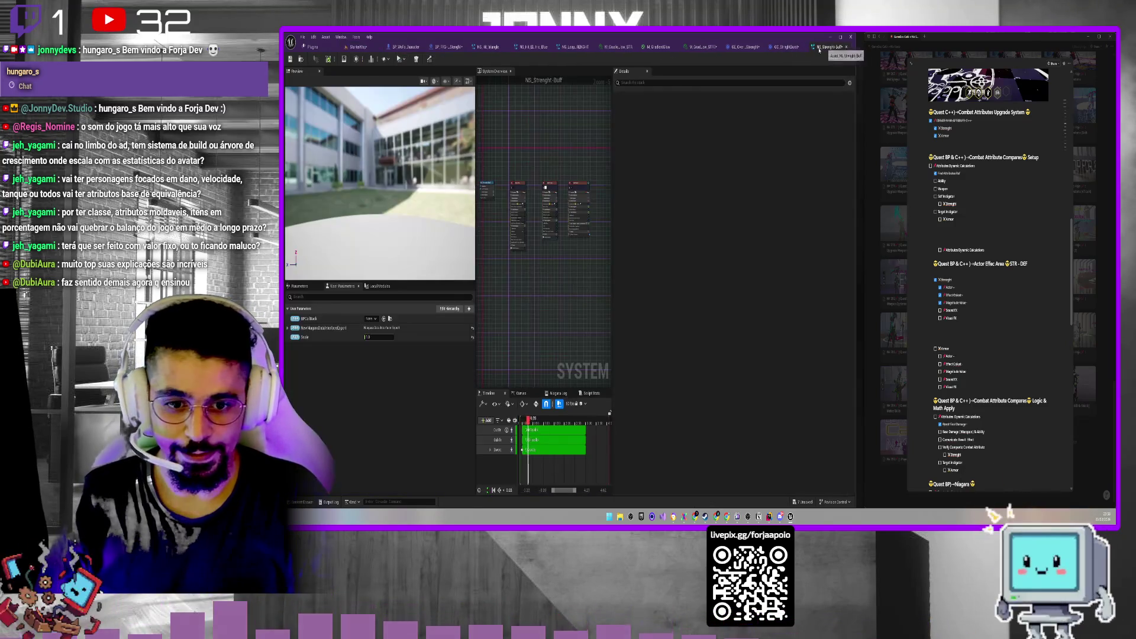
Review GC_StrengthBurst's details and GameplayCue tag, compile it, and return to the Starter Map
{"action": "left_click", "coordinate": [787, 47]}
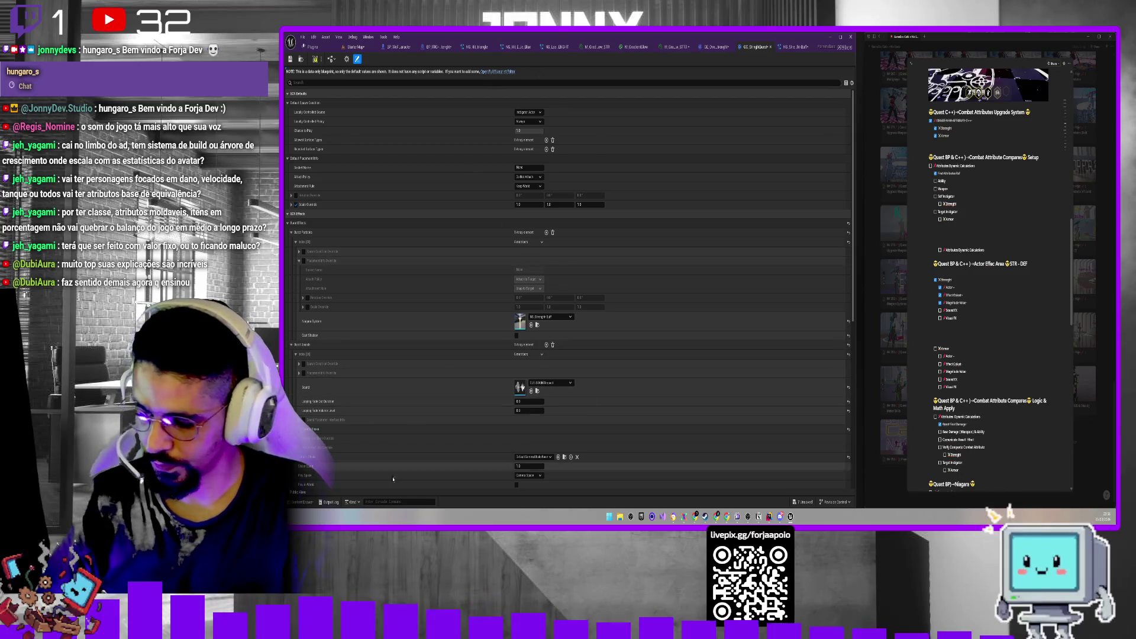
{"action": "scroll", "coordinate": [340, 384], "scroll_direction": "down", "scroll_amount": 5}
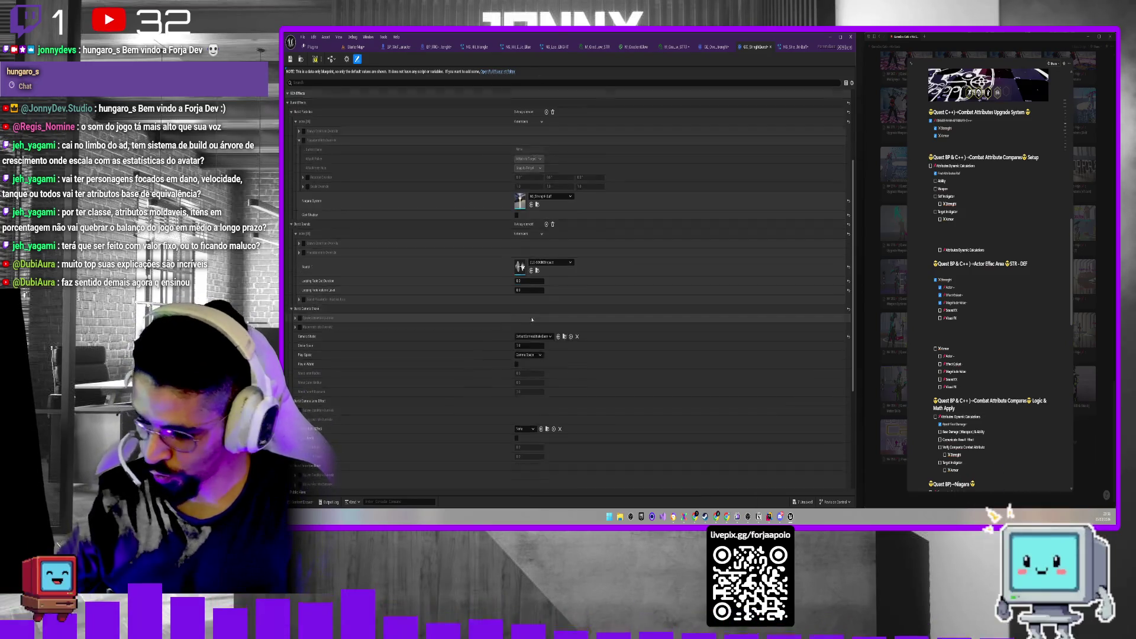
{"action": "scroll", "coordinate": [393, 341], "scroll_direction": "down", "scroll_amount": 4}
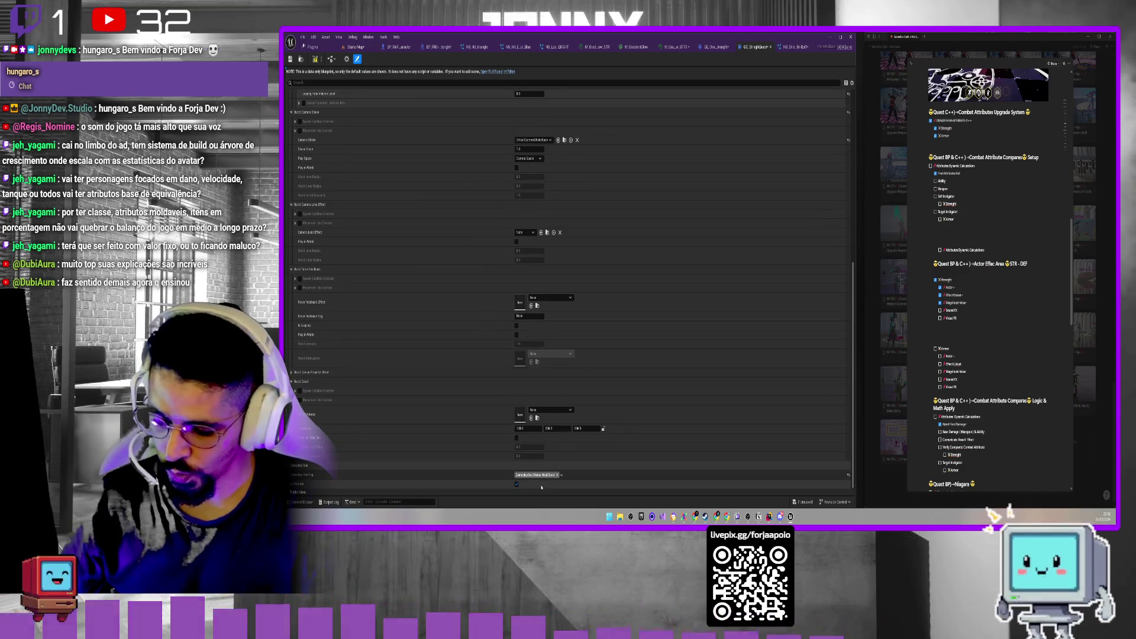
{"action": "left_click", "coordinate": [553, 473]}
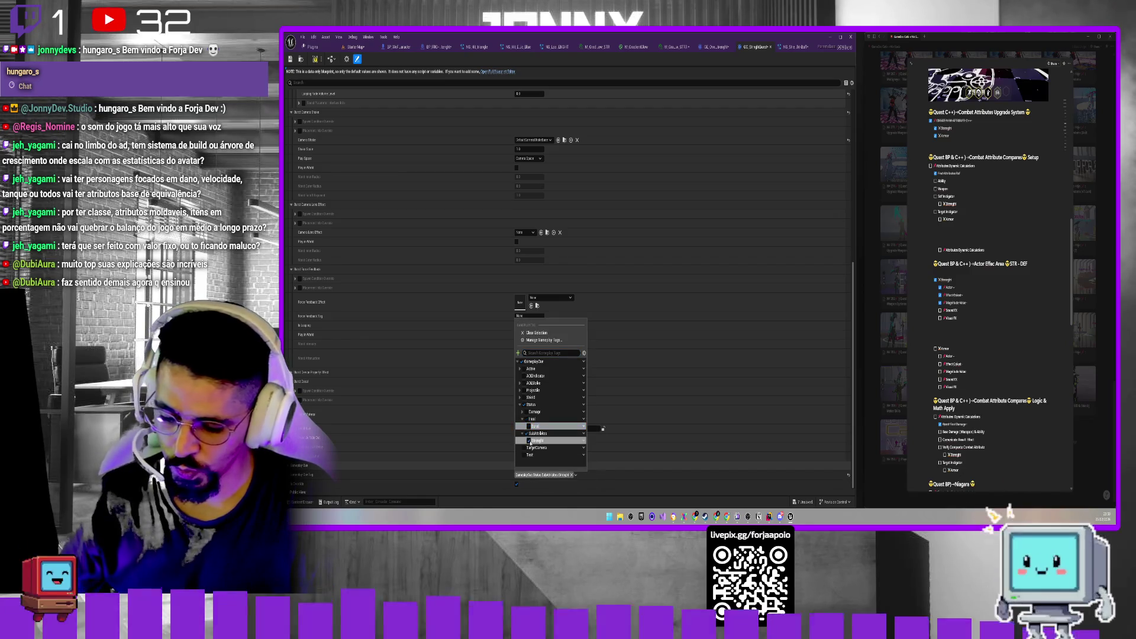
{"action": "left_click", "coordinate": [315, 59]}
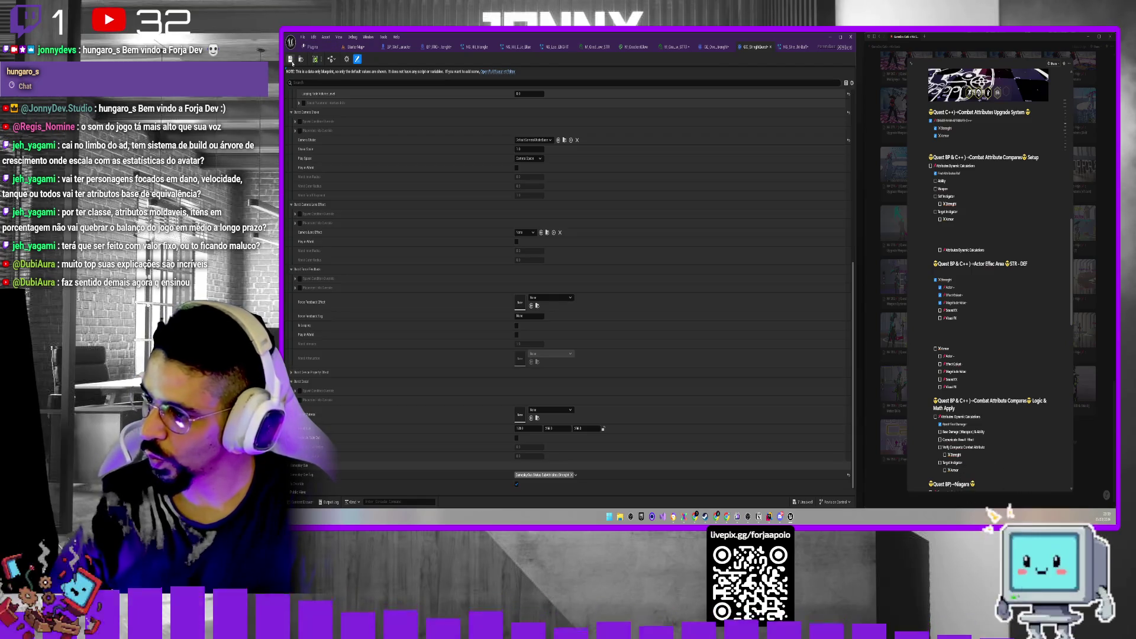
{"action": "left_click", "coordinate": [357, 48]}
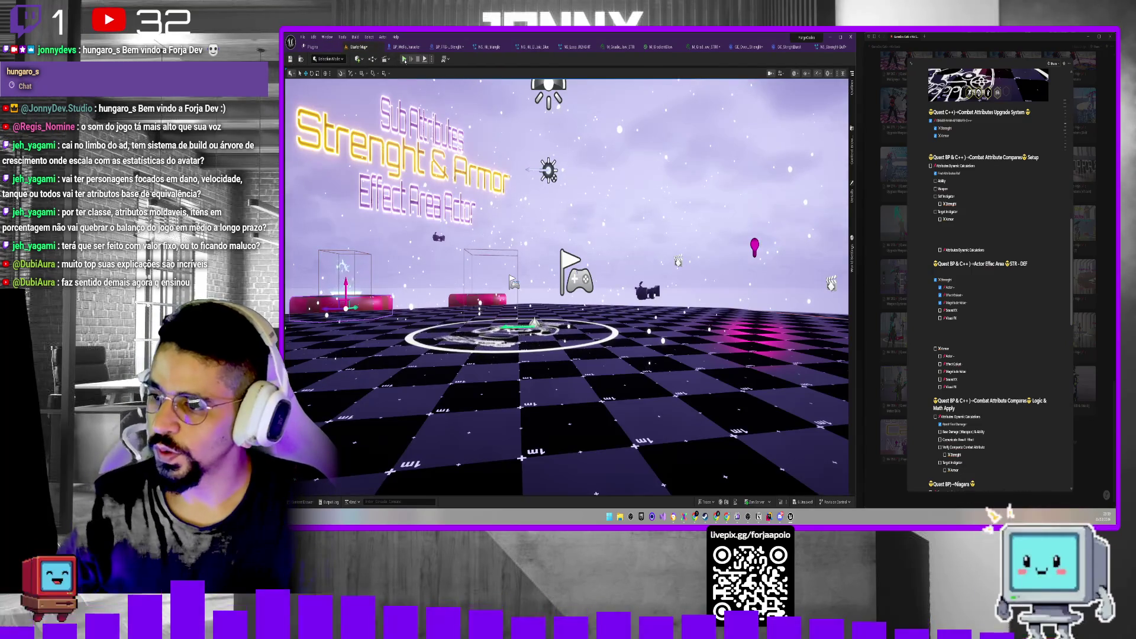
{"action": "left_click", "coordinate": [404, 59]}
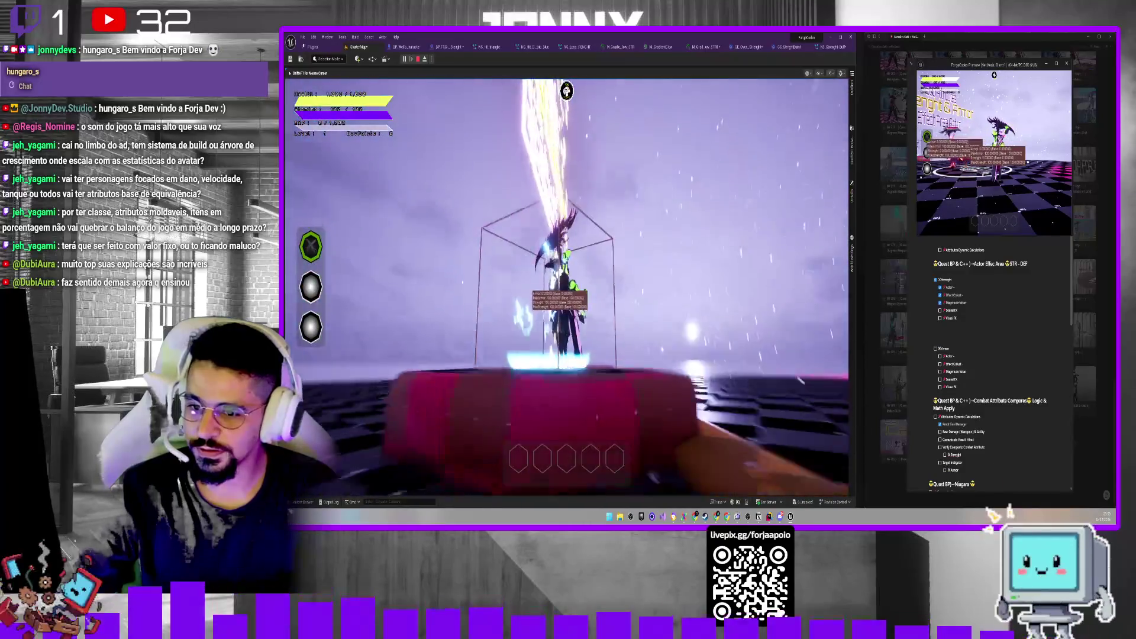
{"action": "key", "text": "Escape"}
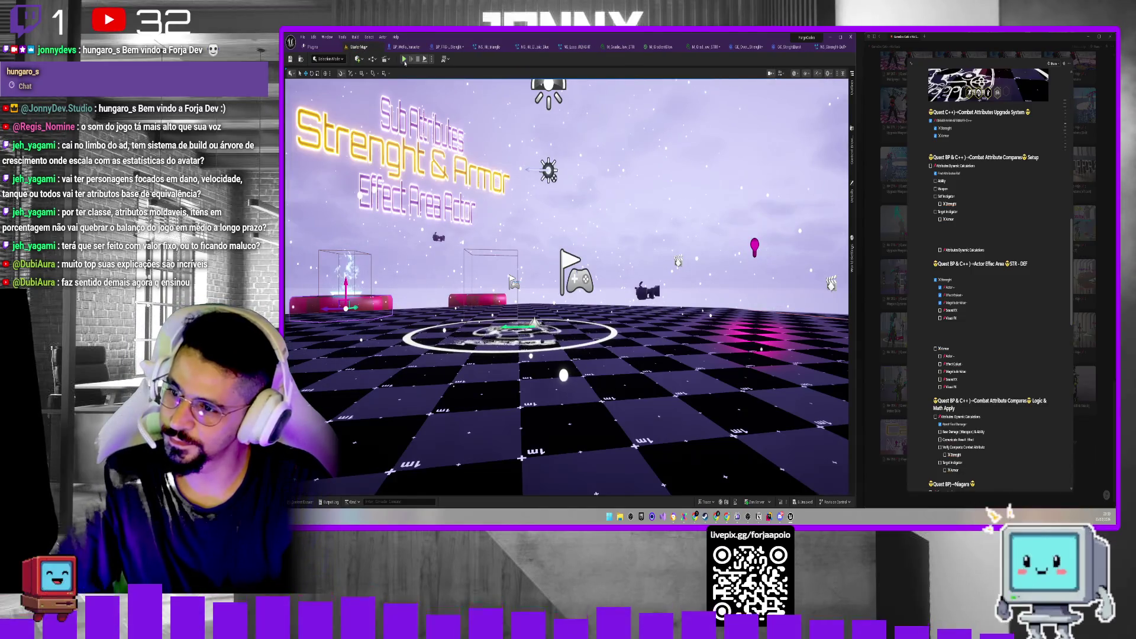
{"action": "left_click", "coordinate": [404, 59]}
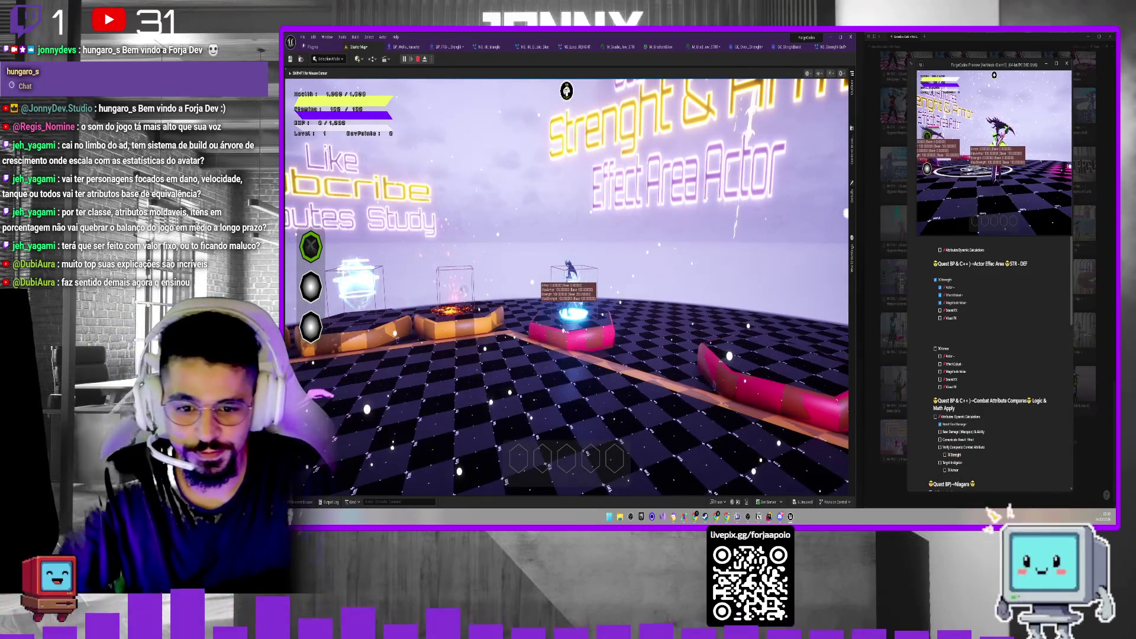
{"action": "key", "text": "Escape"}
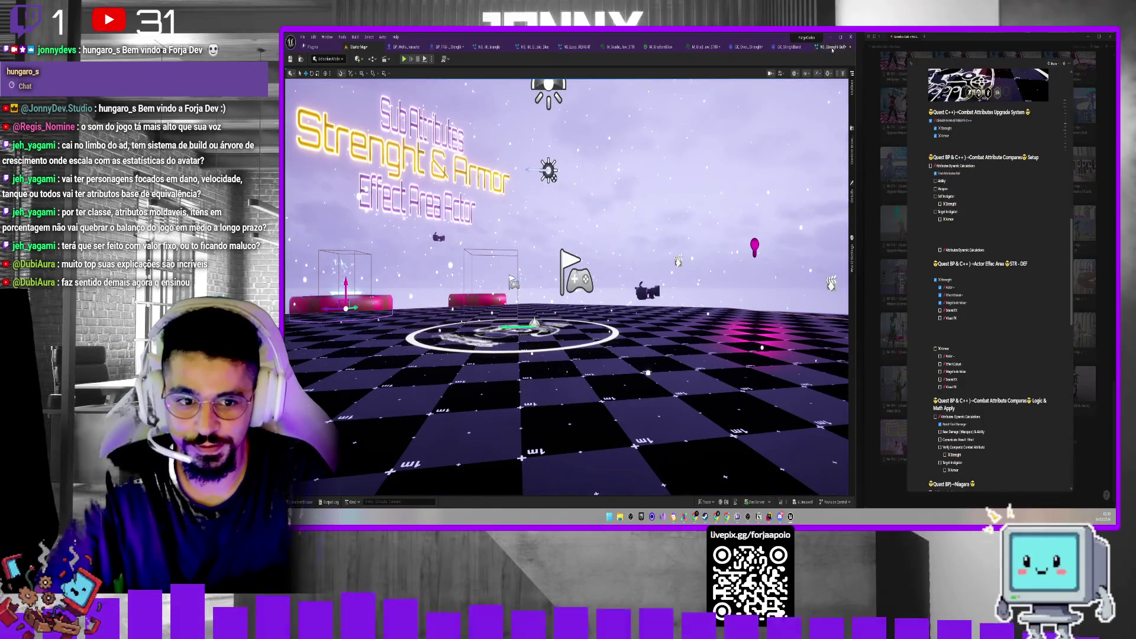
Cycle through the open editor tabs and browse the content drawer to the Effects and AbilitiesCodex folders
{"action": "left_click", "coordinate": [833, 49]}
{"action": "left_click", "coordinate": [785, 47]}
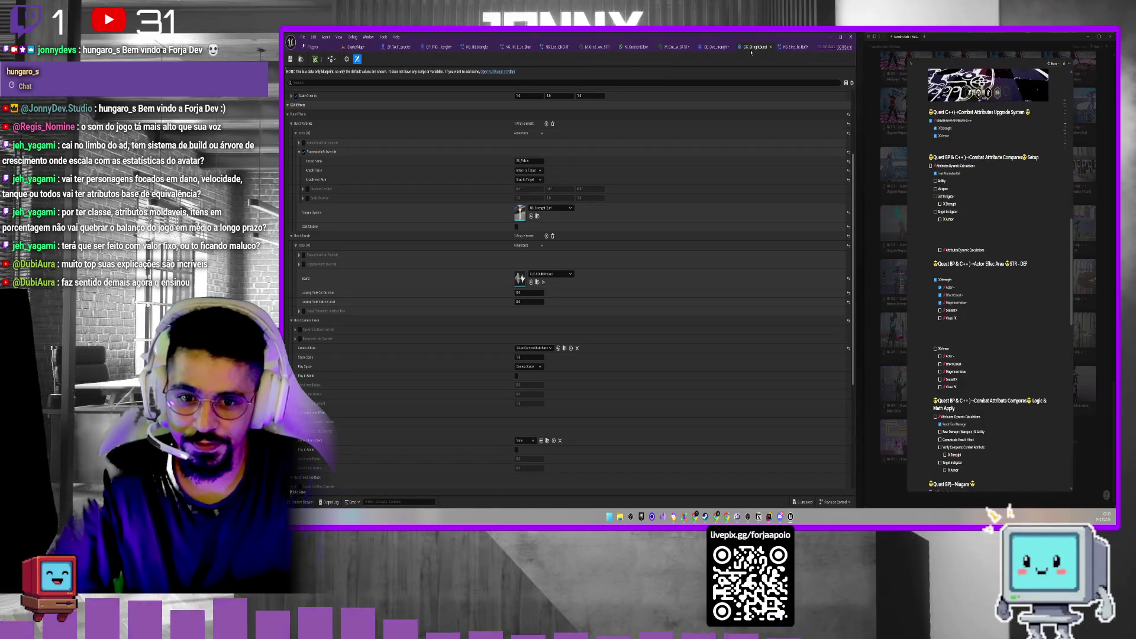
{"action": "left_click", "coordinate": [709, 49]}
{"action": "left_click", "coordinate": [740, 48]}
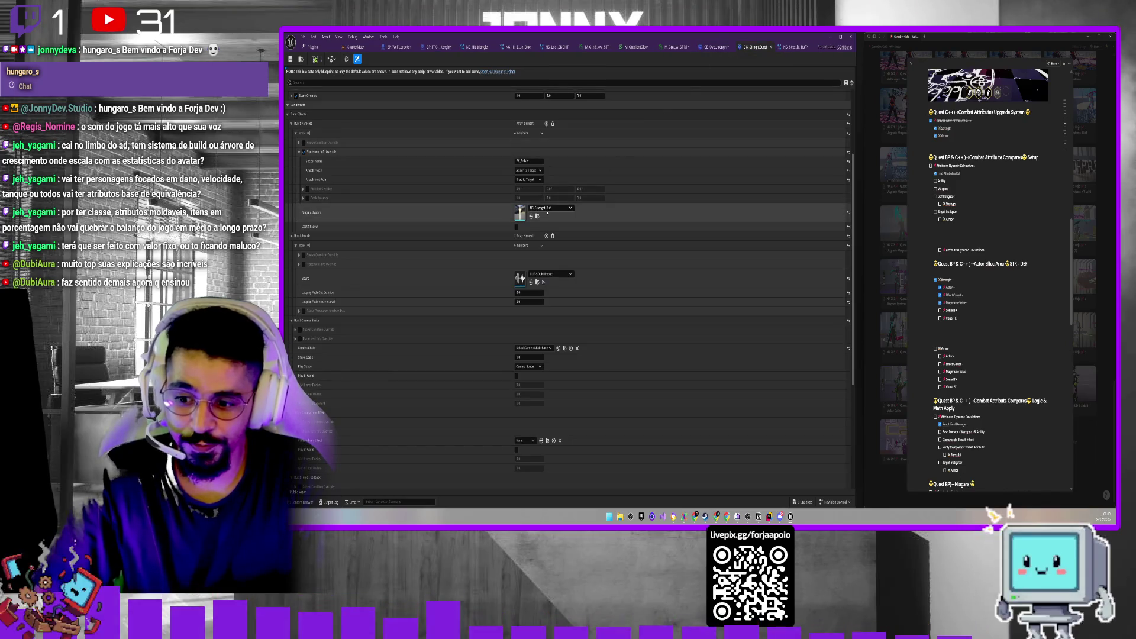
{"action": "key", "text": "ctrl+b"}
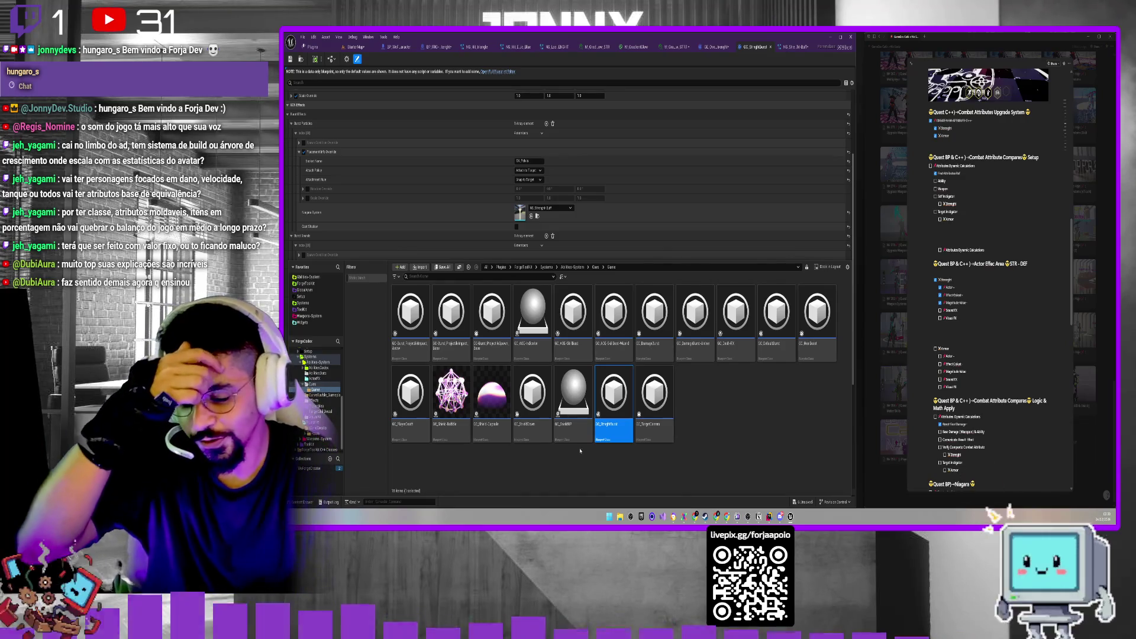
{"action": "left_click", "coordinate": [594, 267]}
{"action": "left_click", "coordinate": [572, 267]}
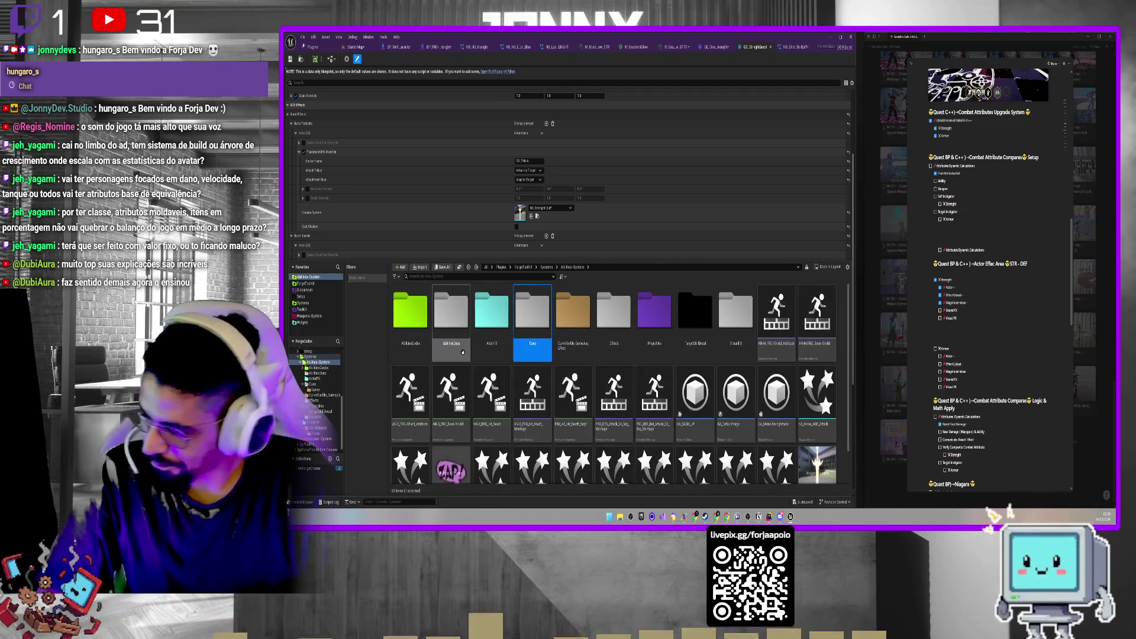
{"action": "double_click", "coordinate": [614, 310]}
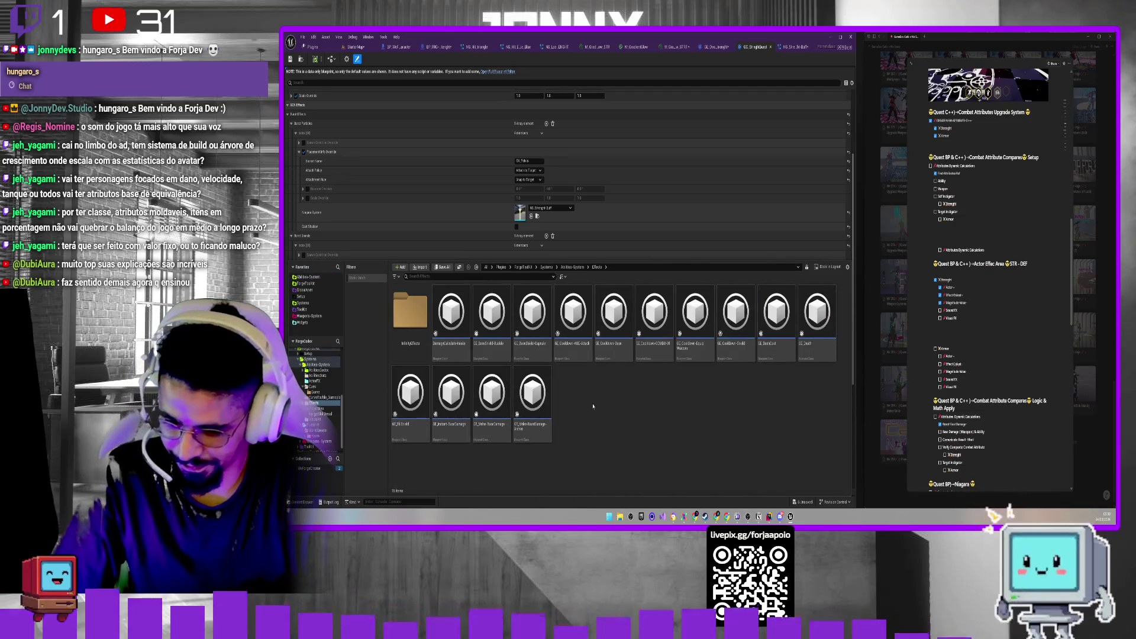
{"action": "left_click", "coordinate": [319, 370]}
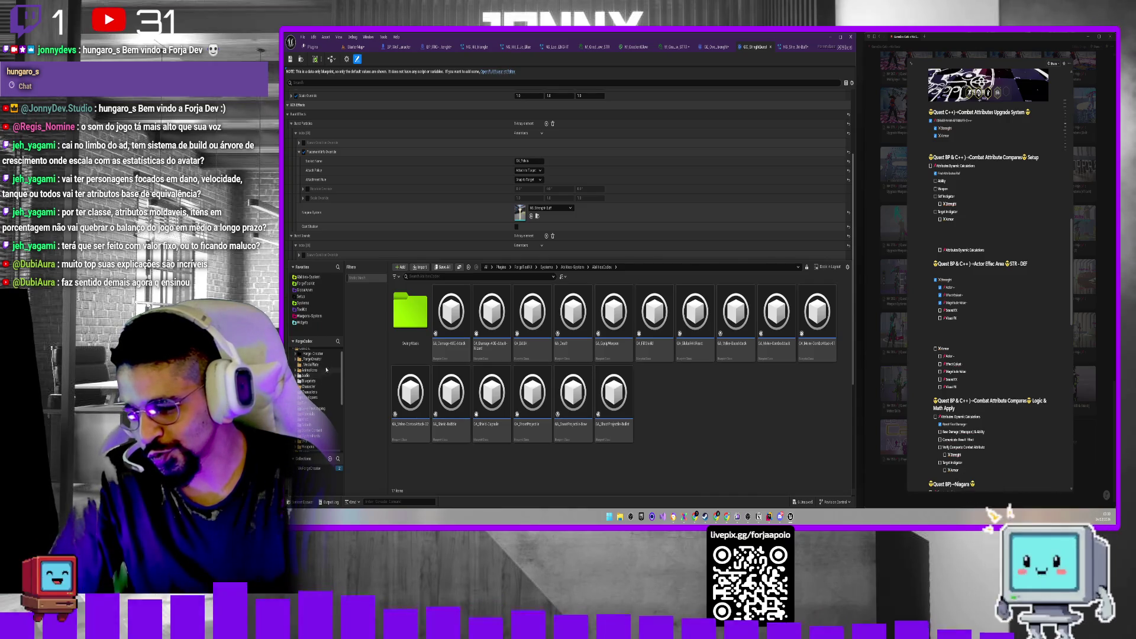
Set GC_StrengthBurst's Niagara System to NS_Sword_AoE
{"action": "left_click", "coordinate": [551, 208]}
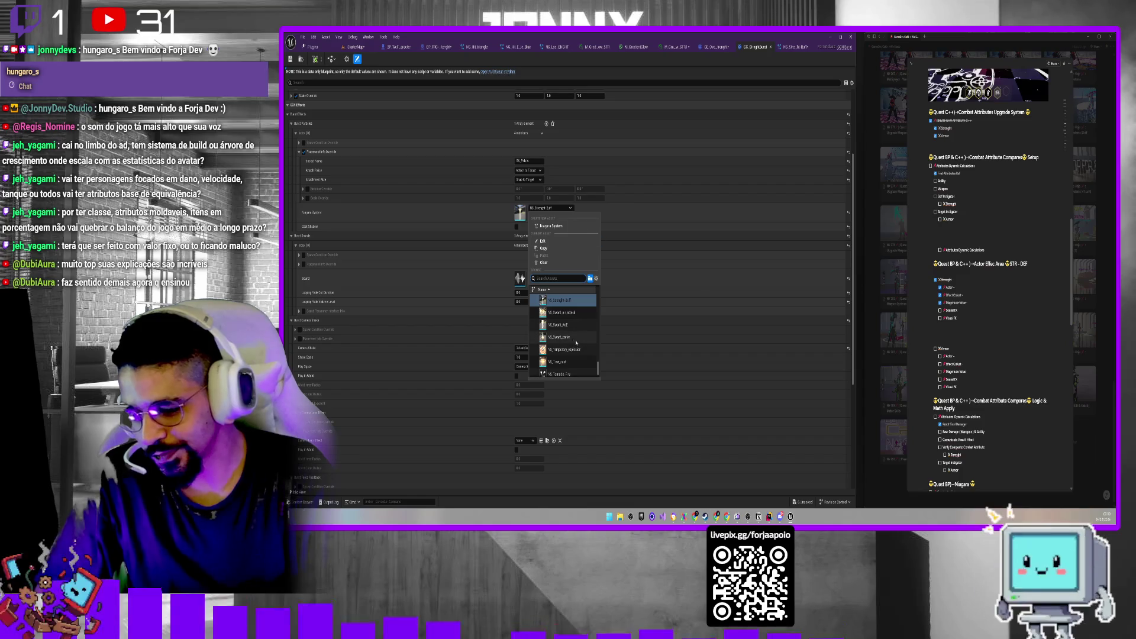
{"action": "mouse_move", "coordinate": [566, 327]}
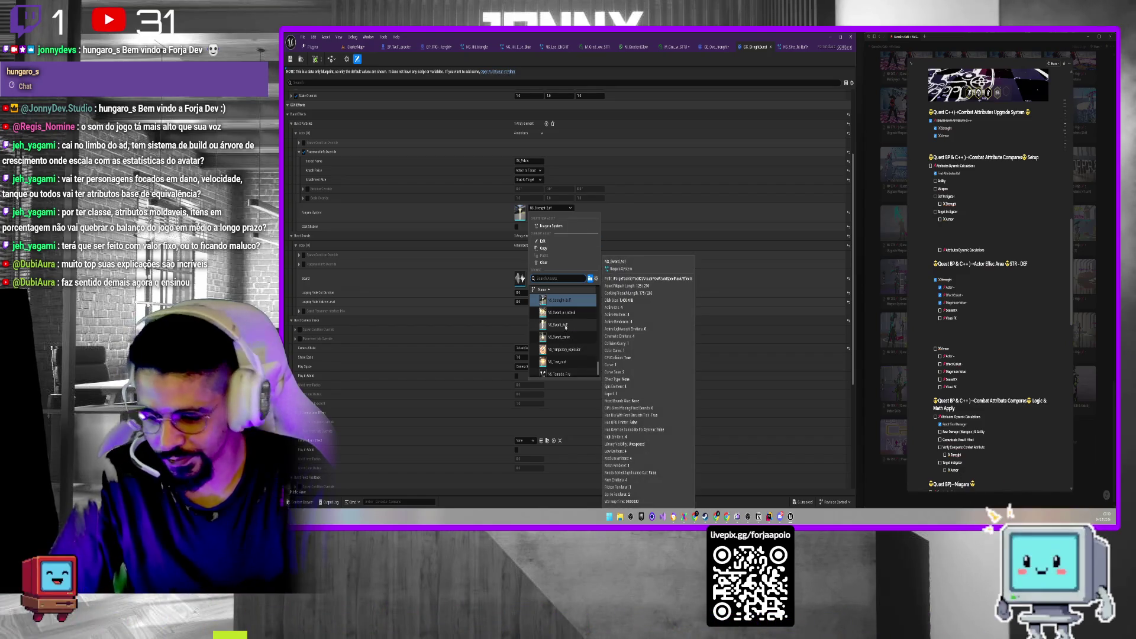
{"action": "left_click", "coordinate": [566, 327]}
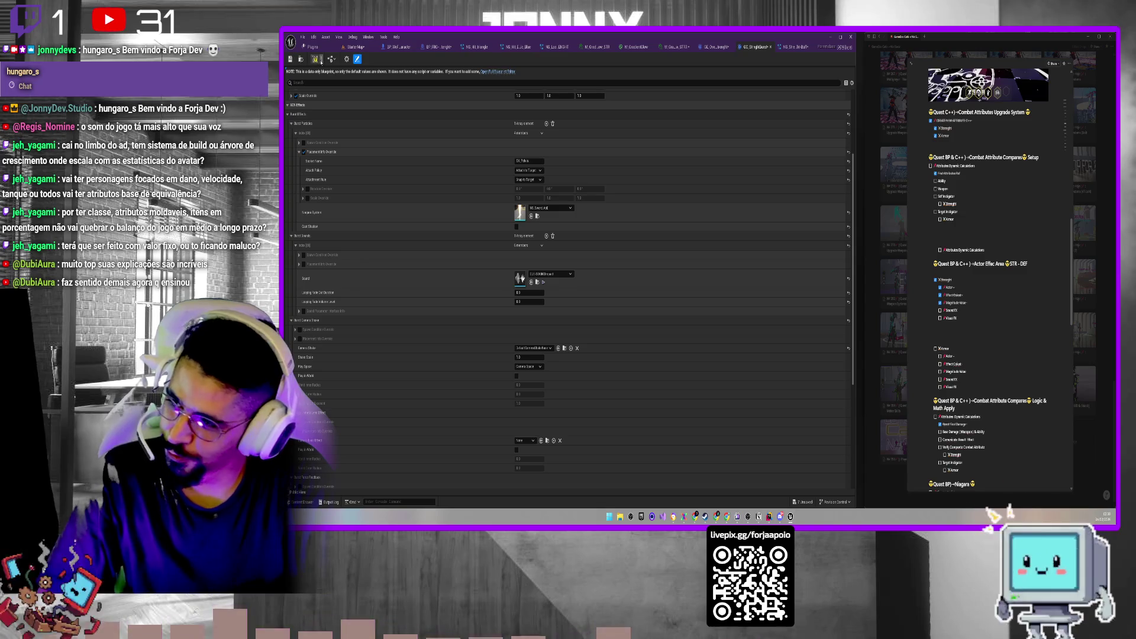
{"action": "key", "text": "Escape"}
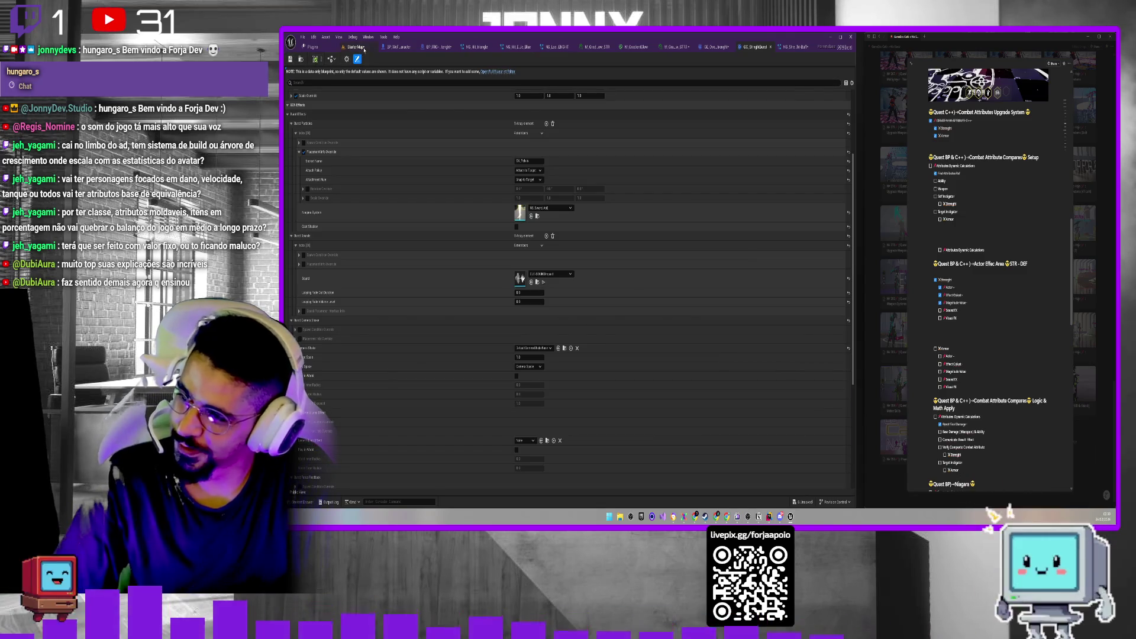
Play-test the Starter Map level, walking the character toward the pink barrier, then stop the session
{"action": "left_click", "coordinate": [362, 47]}
{"action": "key", "text": "alt+p"}
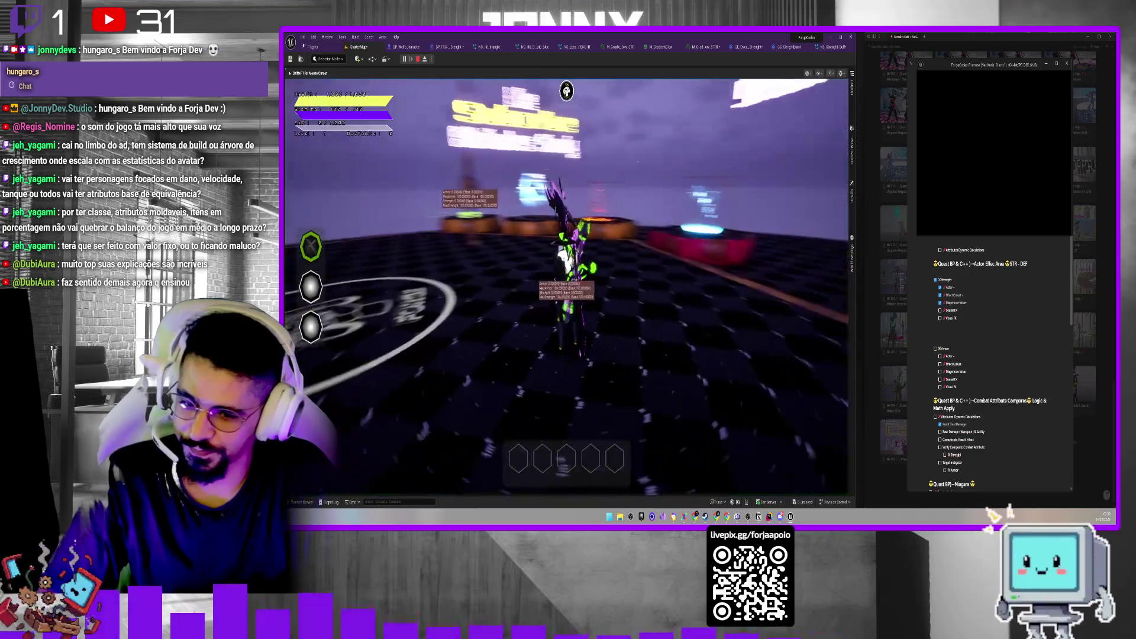
{"action": "key", "text": "w"}
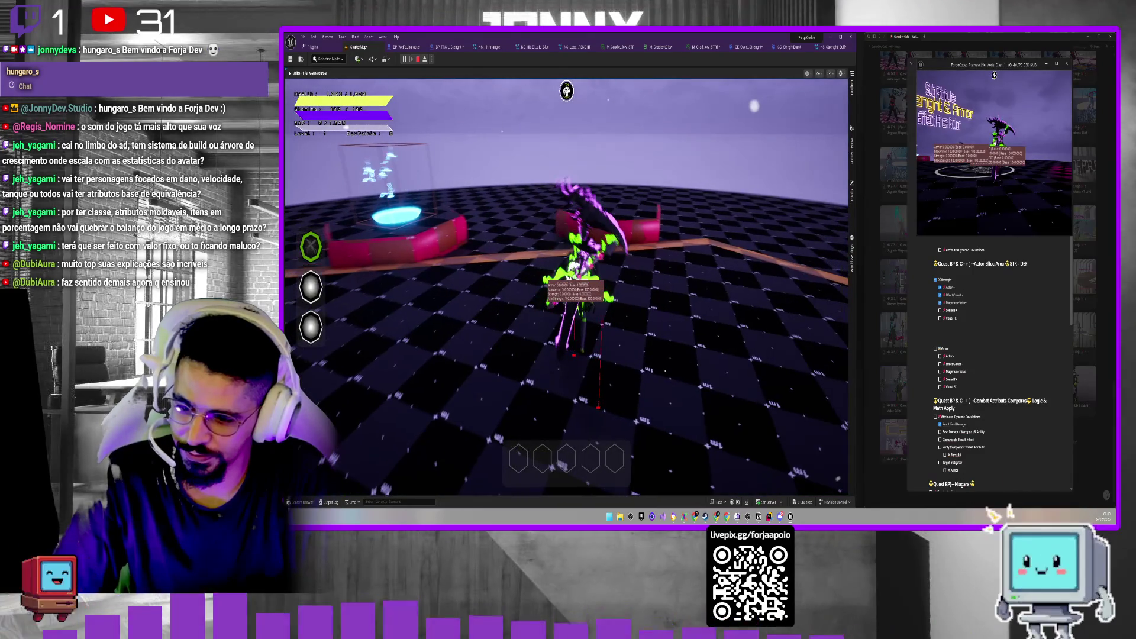
{"action": "key", "text": "w"}
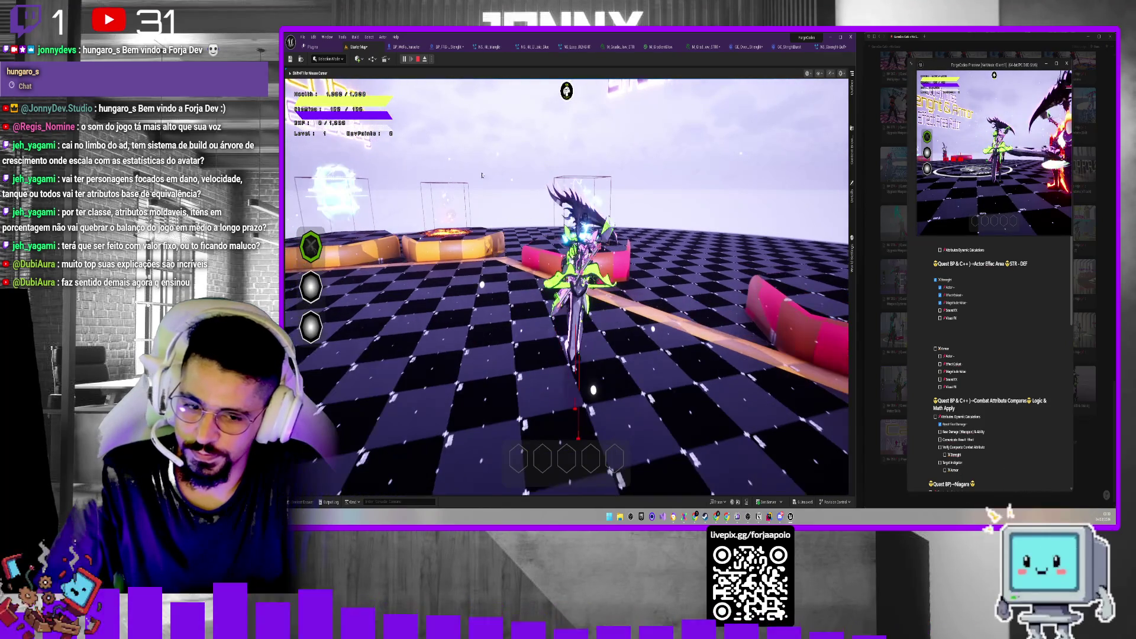
{"action": "key", "text": "shift+F1"}
{"action": "key", "text": "Escape"}
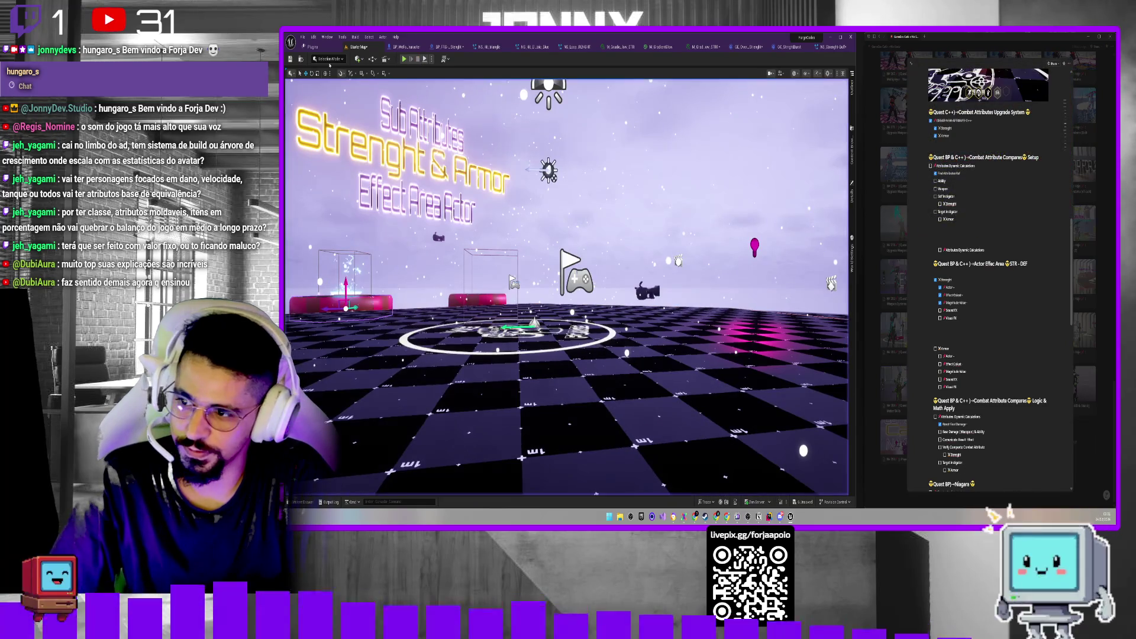